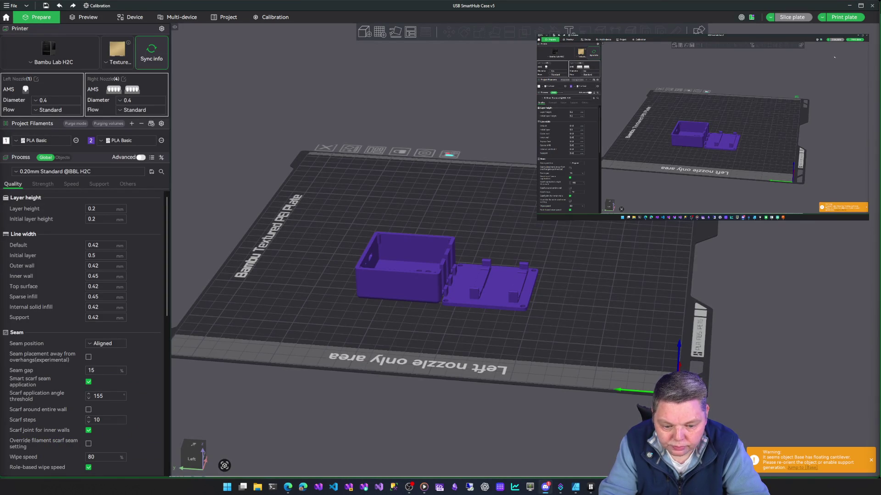
# Hide Bambu Studio, scroll the EyeMech PDF back to page 1, minimize Edge, and return to Fusion.
pyautogui.click(850, 6)
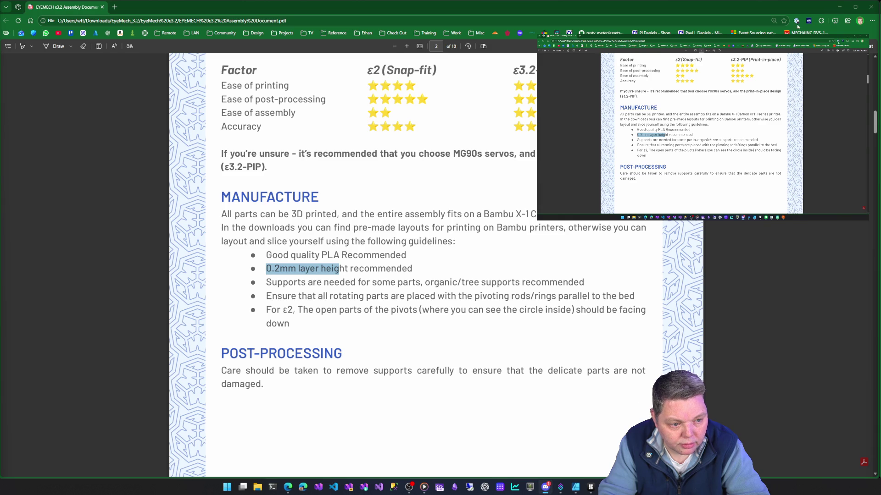
pyautogui.scroll(15, 438, 239)
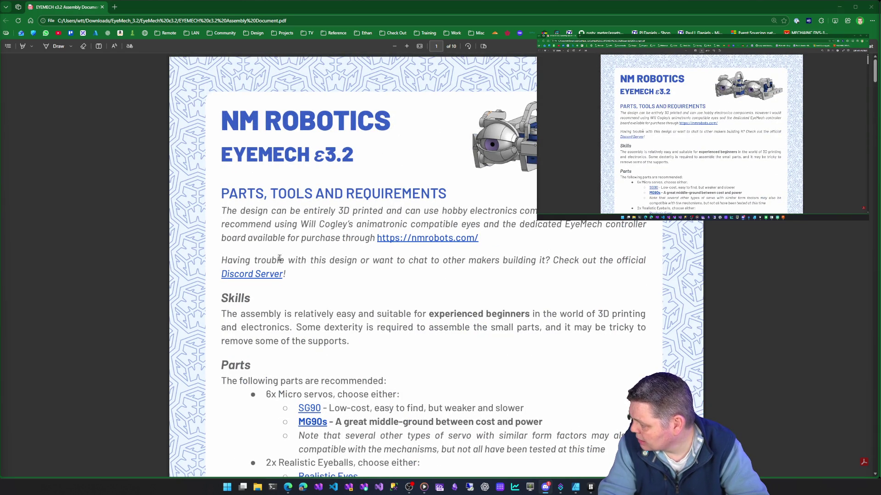
pyautogui.click(837, 11)
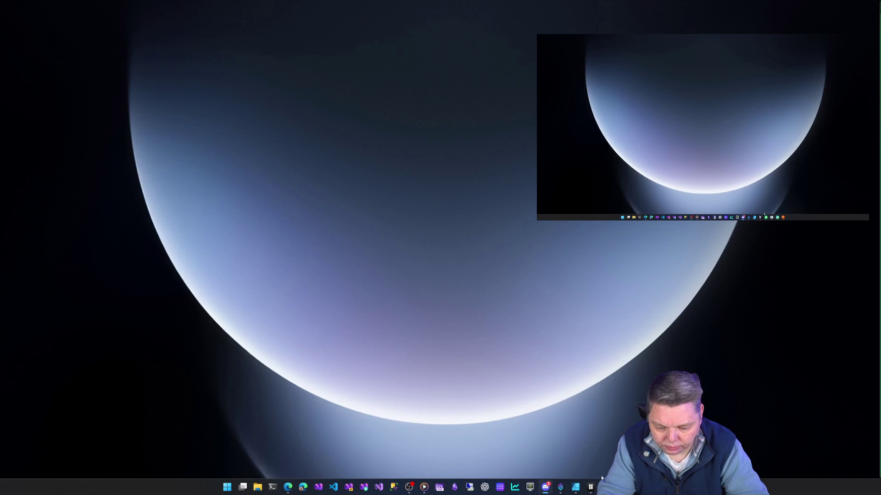
pyautogui.hotkey('alt', 'Tab')
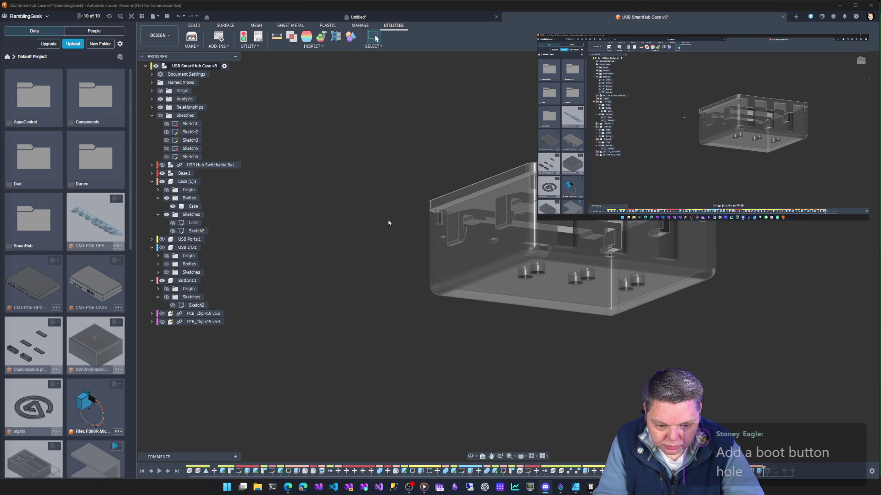
# Orbit the SmartHub case to view it from below and pan it across the view.
pyautogui.moveTo(380, 236)
pyautogui.keyDown('shift'); pyautogui.mouseDown(button='middle')
pyautogui.moveTo(333, 340)
pyautogui.moveTo(394, 283)
pyautogui.mouseUp(button='middle'); pyautogui.keyUp('shift')
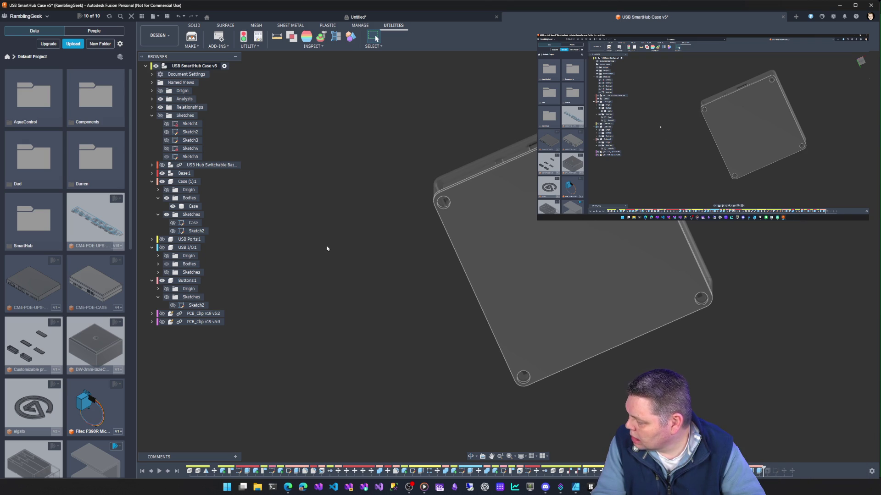
pyautogui.moveTo(733, 216)
pyautogui.mouseDown(button='middle')
pyautogui.moveTo(695, 236)
pyautogui.moveTo(621, 236)
pyautogui.moveTo(688, 250)
pyautogui.mouseUp(button='middle')
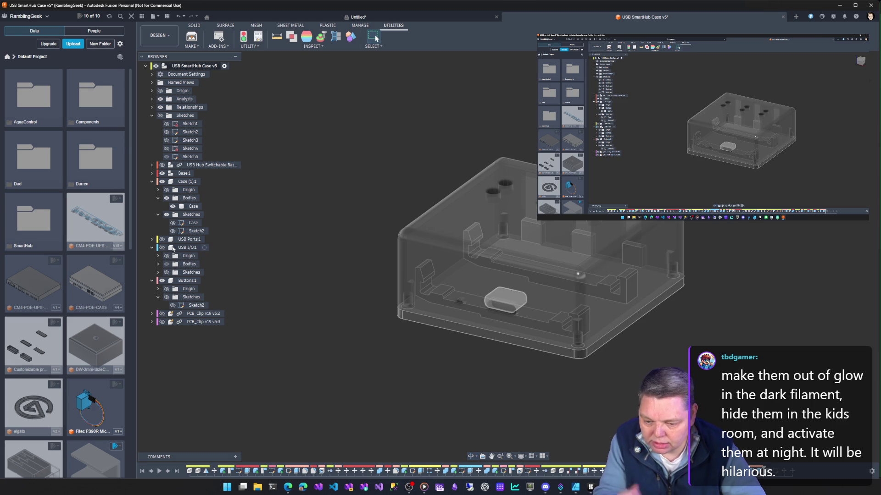
# Activate the USB I/O:1 component and edit its Sketch1.
pyautogui.click(204, 247)
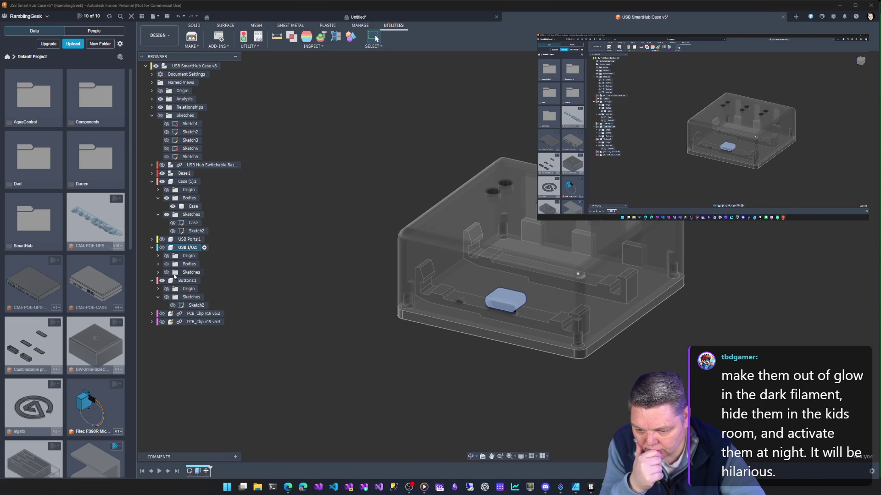
pyautogui.click(159, 273)
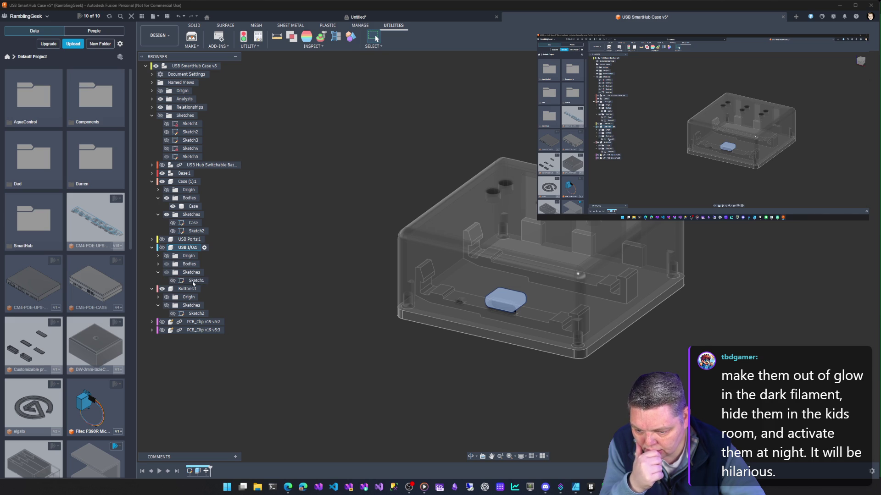
pyautogui.rightClick(190, 282)
pyautogui.click(233, 314)
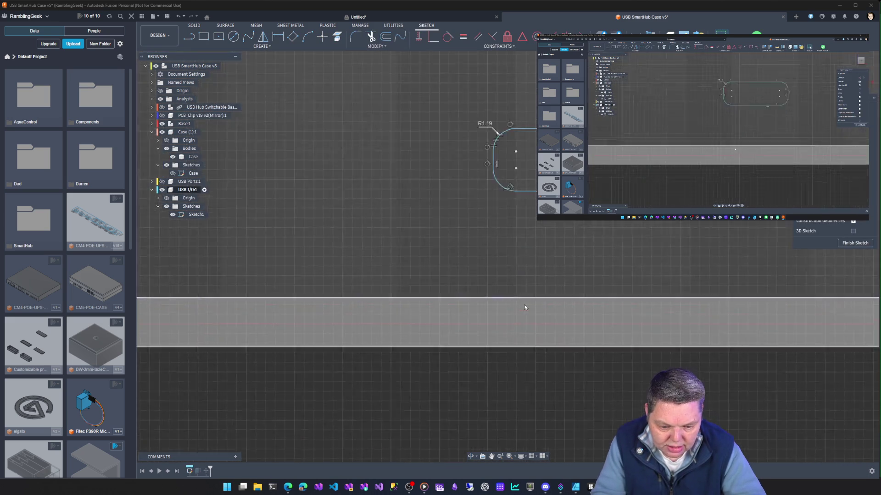
# Center the sketch and select the whole rounded port outline.
pyautogui.scroll(3, 525, 307)
pyautogui.moveTo(574, 262)
pyautogui.mouseDown(button='middle')
pyautogui.moveTo(440, 316)
pyautogui.moveTo(425, 376)
pyautogui.moveTo(436, 376)
pyautogui.mouseUp(button='middle')
pyautogui.click(430, 283)
pyautogui.doubleClick(437, 208)
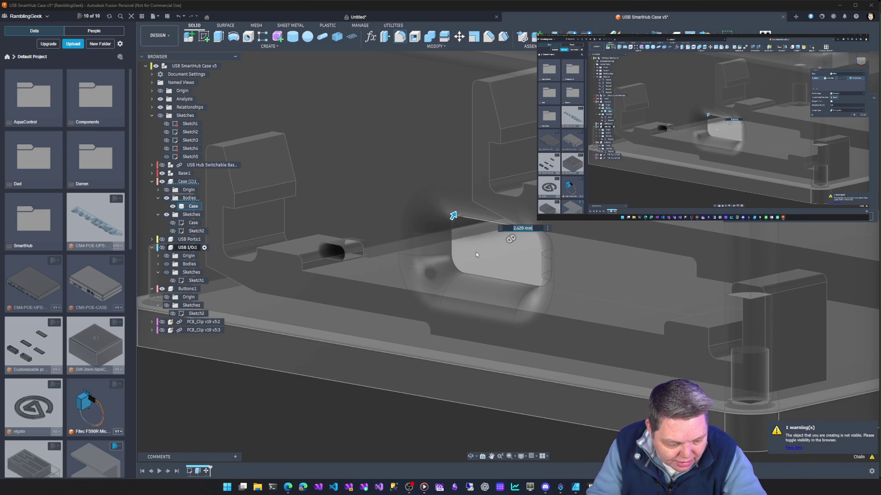
# Extrude the rounded port outline to 1.387 mm and orbit to check the raised surround.
pyautogui.moveTo(453, 216); pyautogui.dragTo(455, 222)
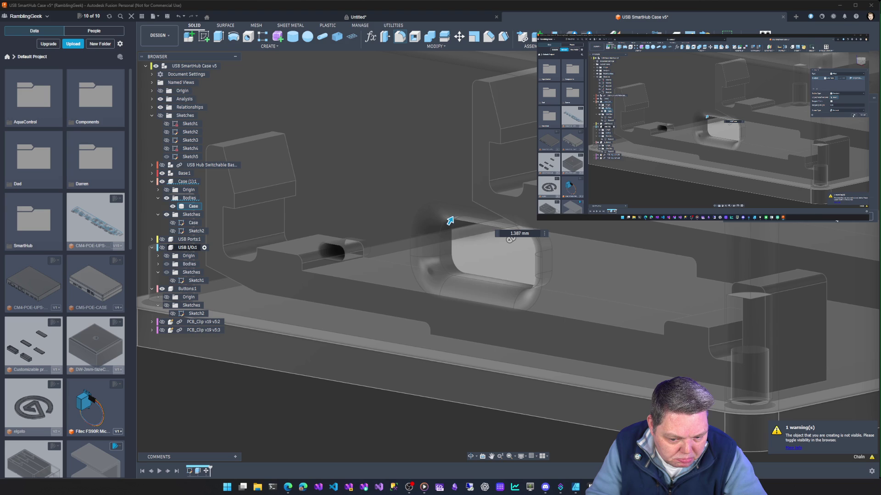
pyautogui.press('Return')
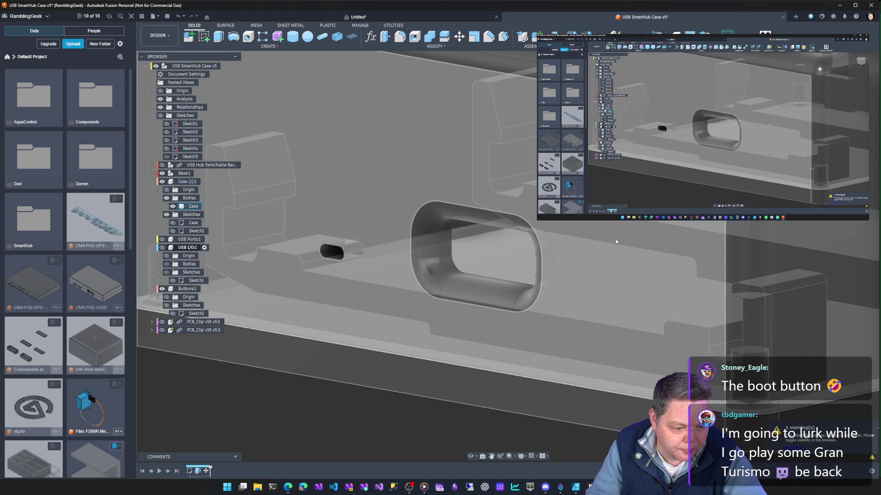
pyautogui.moveTo(595, 237)
pyautogui.keyDown('shift'); pyautogui.mouseDown(button='middle')
pyautogui.moveTo(576, 233)
pyautogui.moveTo(622, 233)
pyautogui.moveTo(616, 224)
pyautogui.moveTo(610, 237)
pyautogui.mouseUp(button='middle'); pyautogui.keyUp('shift')
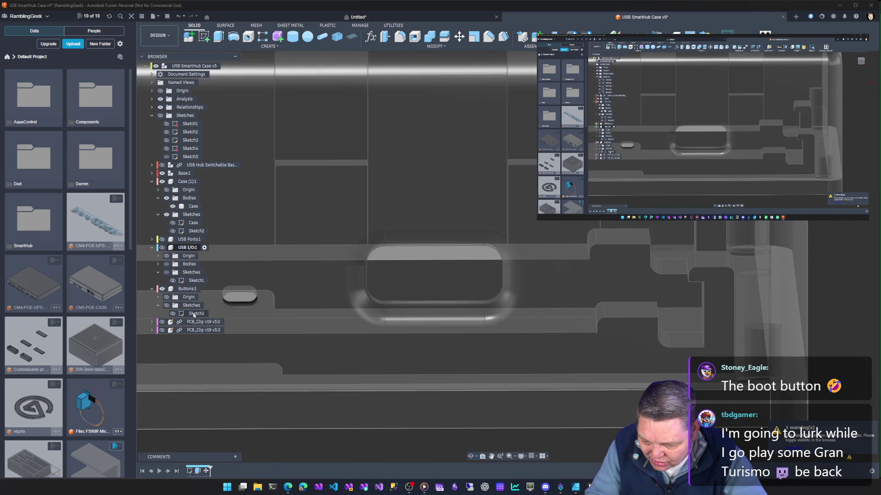
pyautogui.rightClick(193, 314)
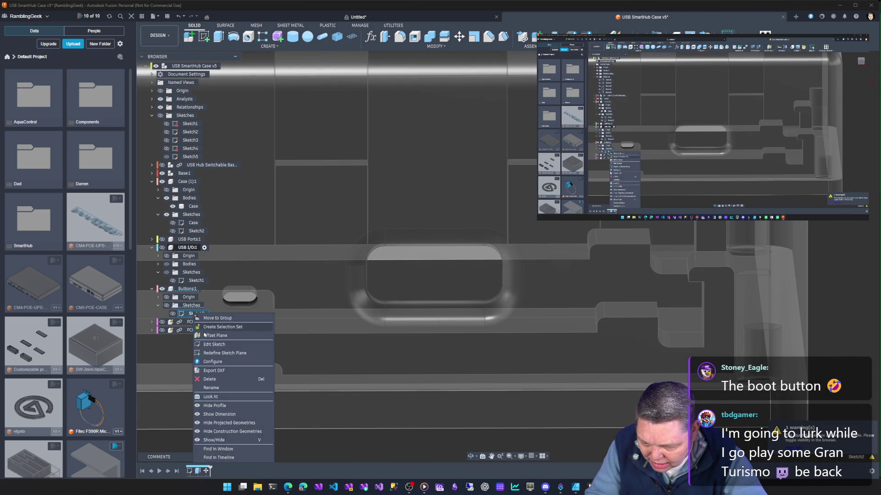
# Open the USB I/O component's Sketch1 for editing.
pyautogui.click(213, 344)
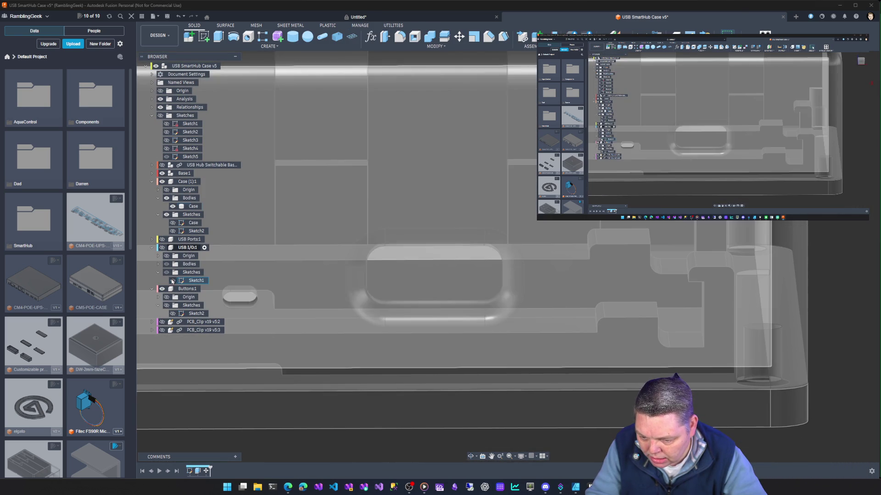
pyautogui.click(172, 280)
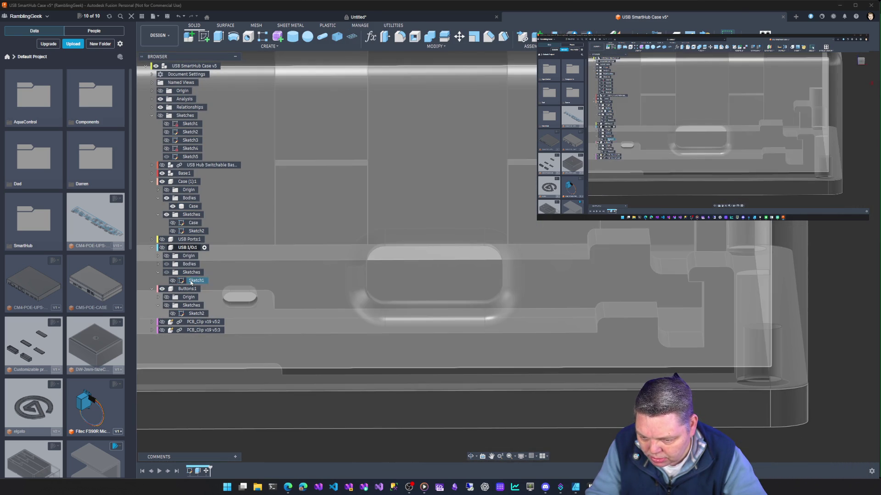
pyautogui.click(191, 281)
pyautogui.rightClick(191, 282)
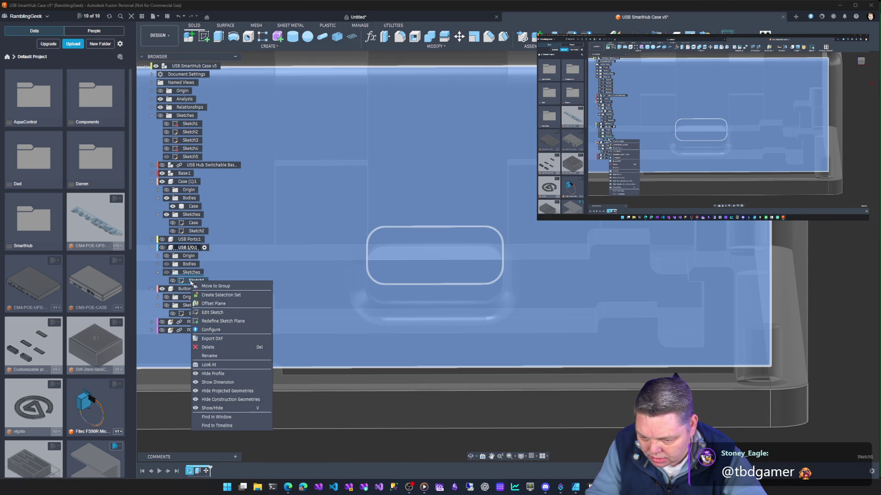
pyautogui.click(208, 313)
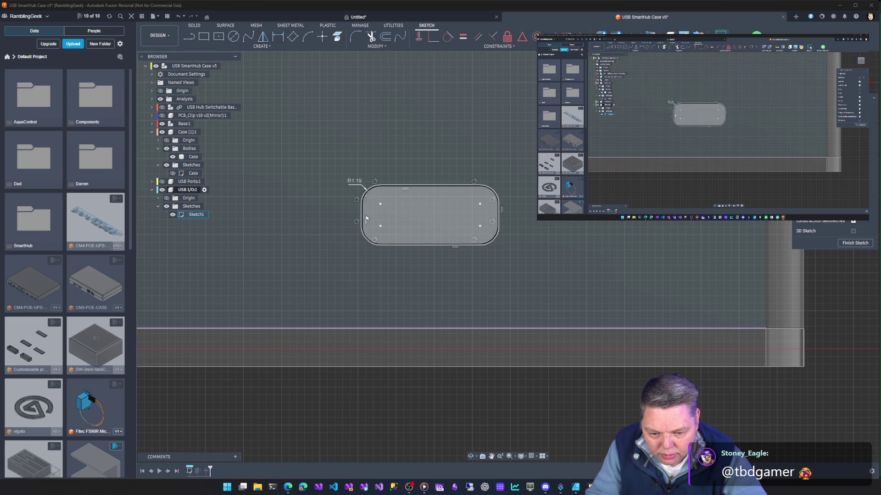
# Select the rounded slot outline, undoing an accidental upward shift.
pyautogui.click(363, 215)
pyautogui.doubleClick(424, 187)
pyautogui.click(417, 248)
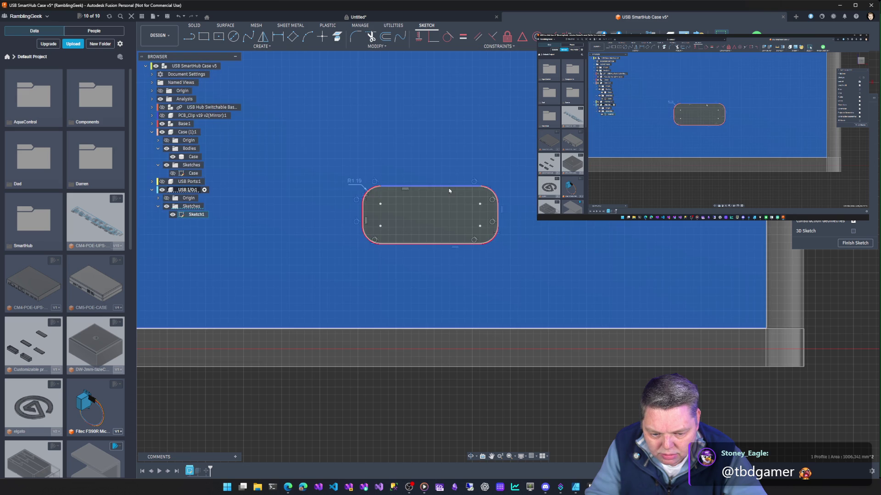
pyautogui.click(449, 189)
pyautogui.doubleClick(449, 189)
pyautogui.moveTo(448, 186); pyautogui.dragTo(449, 185)
pyautogui.hotkey('ctrl', 'z')
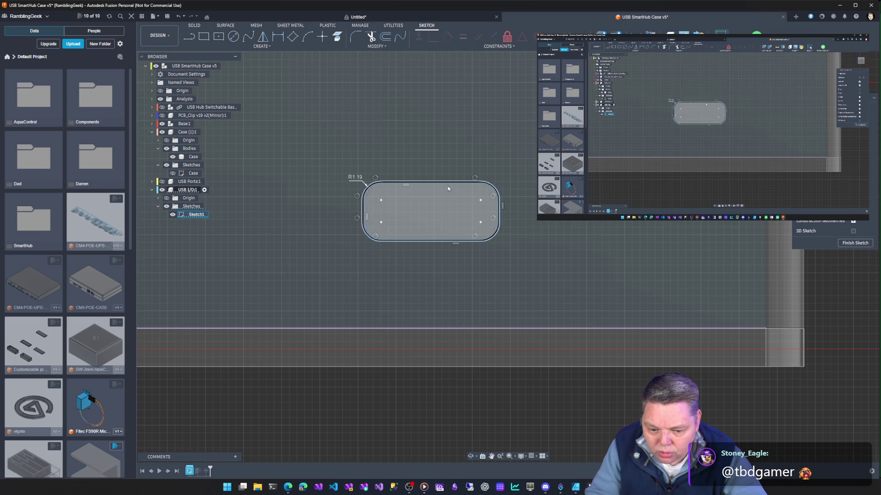
pyautogui.doubleClick(422, 243)
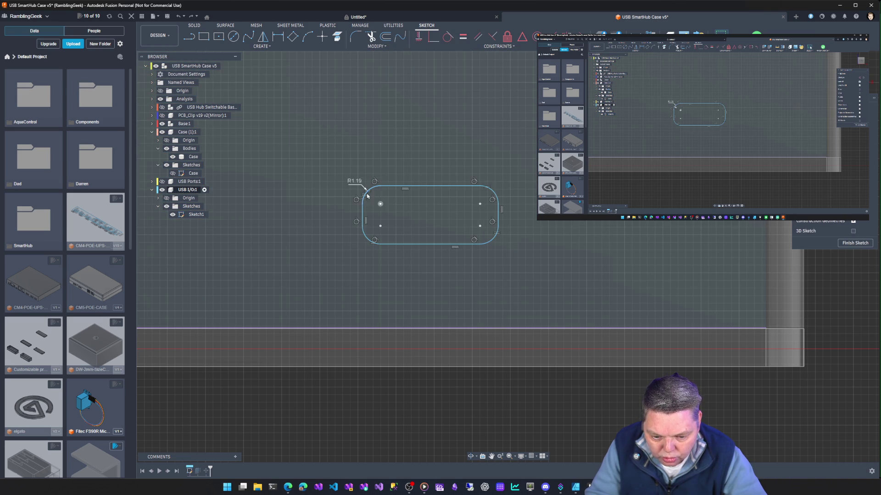
# Drag the slot's bottom line down to make the USB-C slot taller.
pyautogui.click(362, 223)
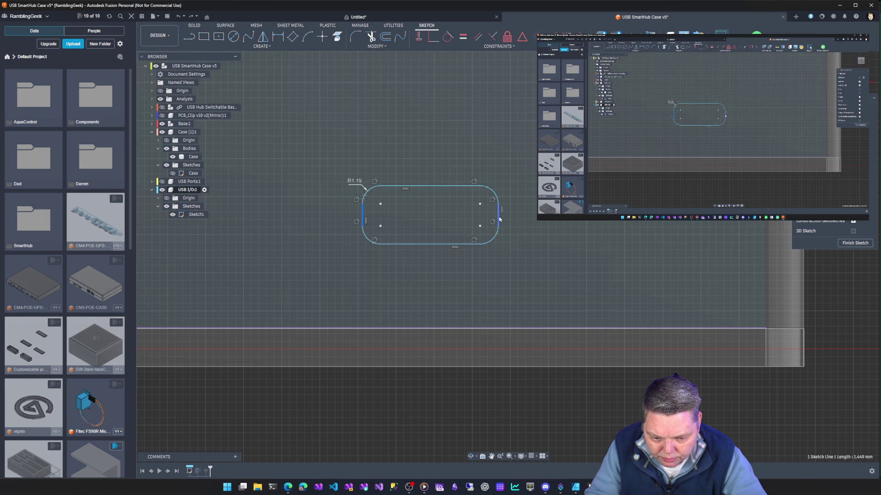
pyautogui.keyDown('shift'); pyautogui.click(499, 220); pyautogui.keyUp('shift')
pyautogui.rightClick(499, 220)
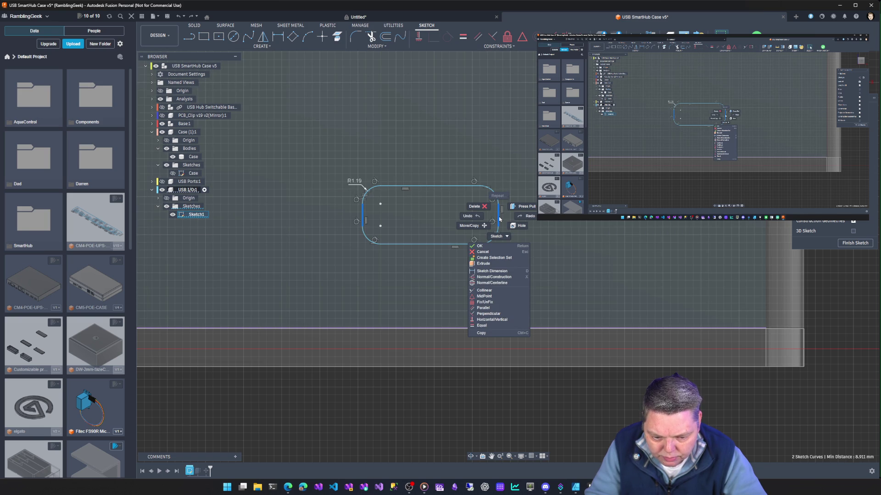
pyautogui.click(411, 260)
pyautogui.click(417, 244)
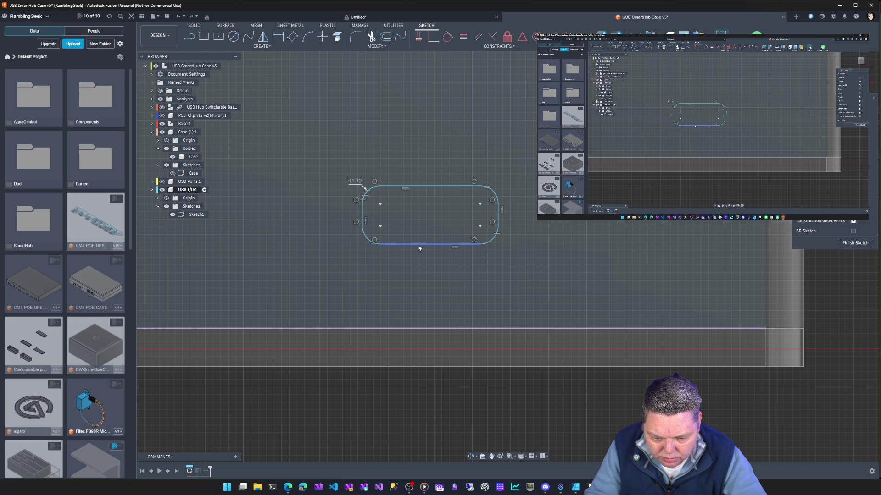
pyautogui.moveTo(418, 246); pyautogui.dragTo(418, 251)
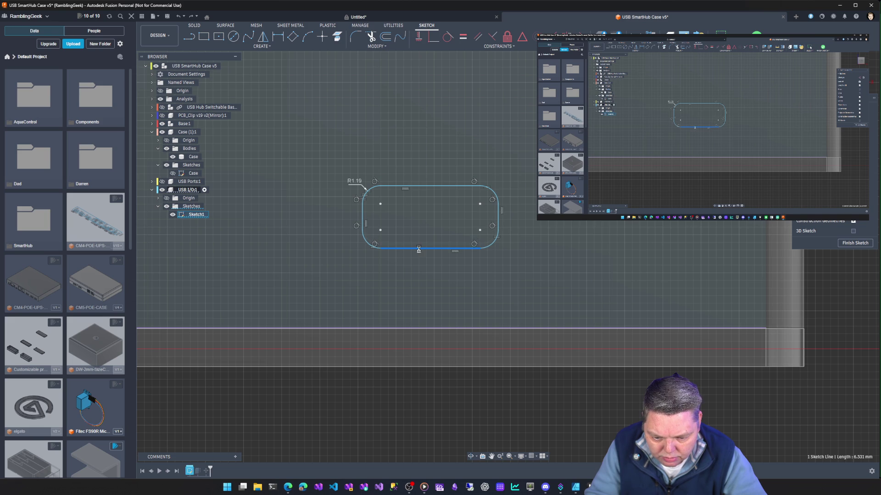
pyautogui.click(853, 244)
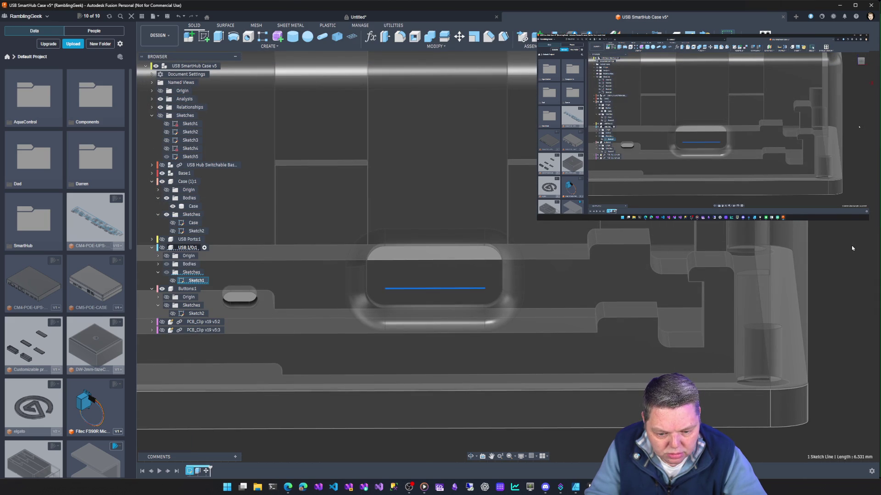
pyautogui.hotkey('ctrl', 'z')
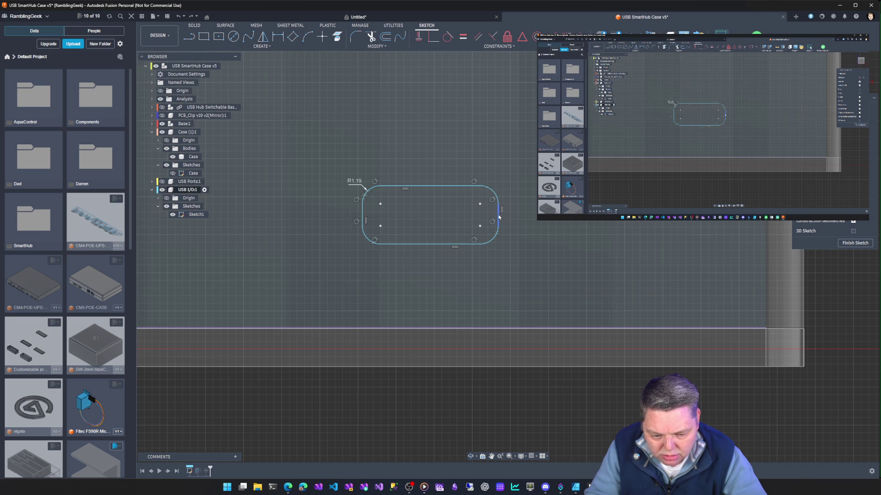
# Push the slot's right and left lines outward to widen it, then finish the sketch.
pyautogui.click(498, 214)
pyautogui.moveTo(498, 214); pyautogui.dragTo(501, 217)
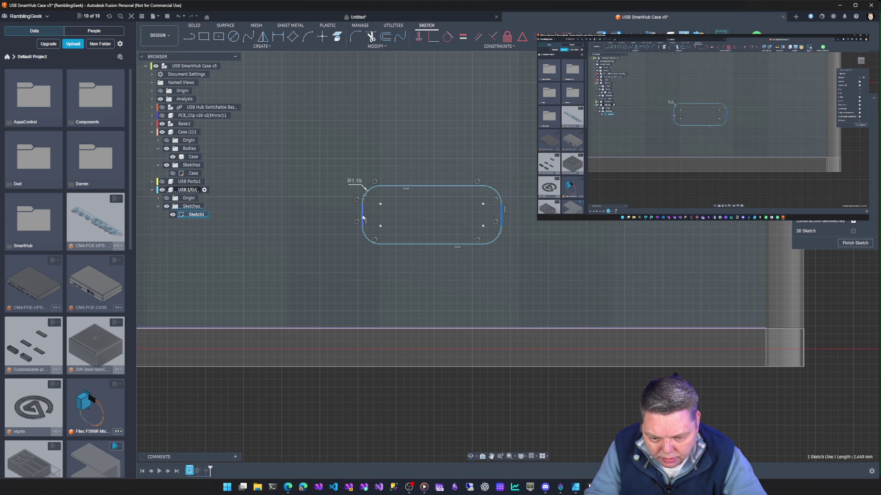
pyautogui.click(363, 217)
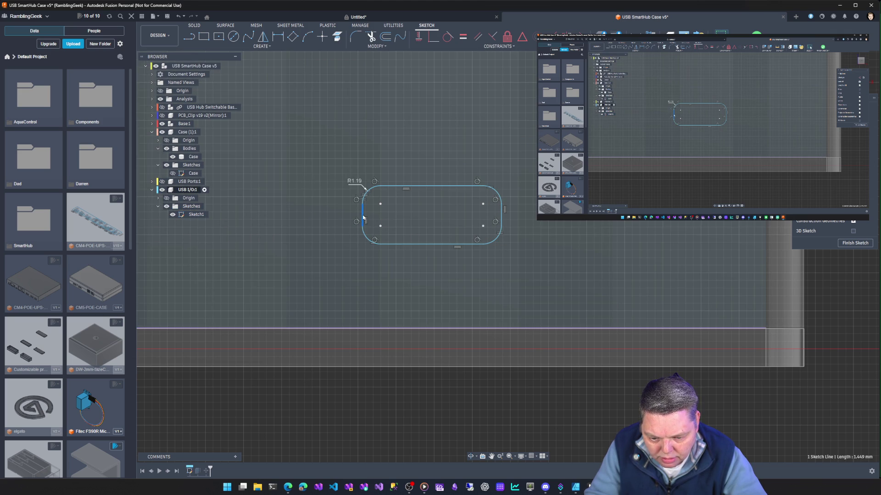
pyautogui.click(362, 218)
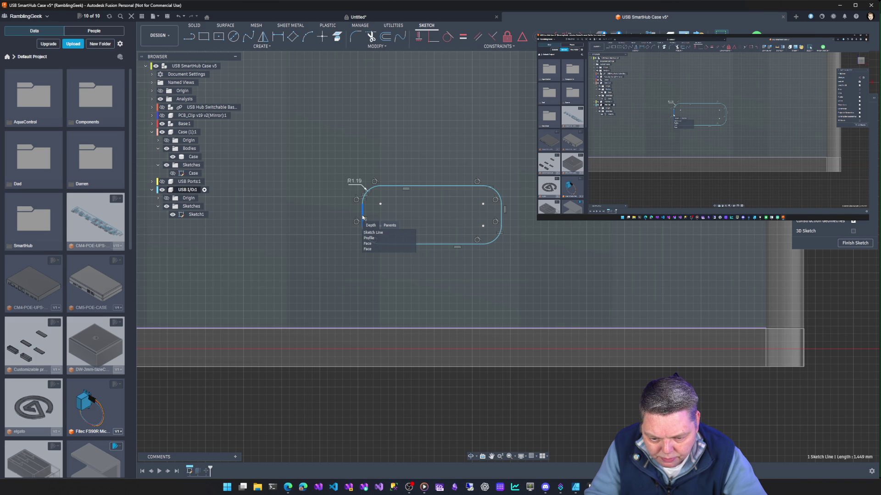
pyautogui.click(362, 217)
pyautogui.moveTo(363, 217); pyautogui.dragTo(360, 218)
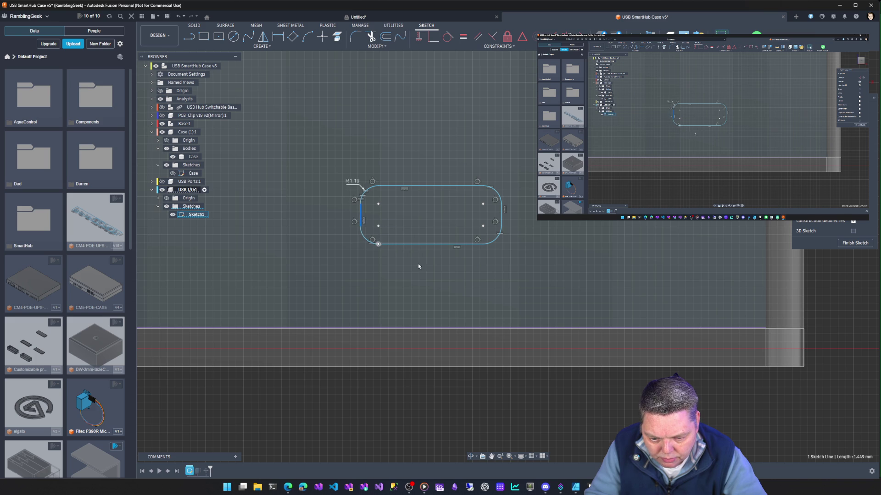
pyautogui.press('Escape')
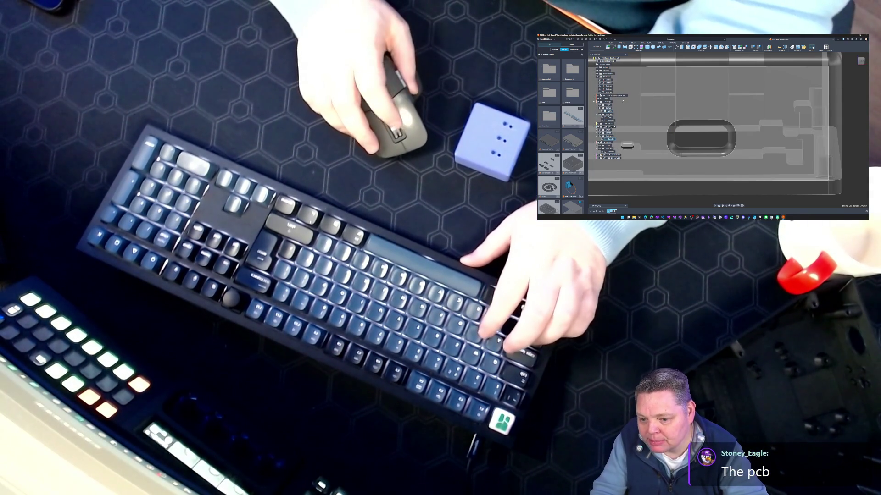
pyautogui.scroll(-10, 704, 127)
pyautogui.scroll(-3, 704, 126)
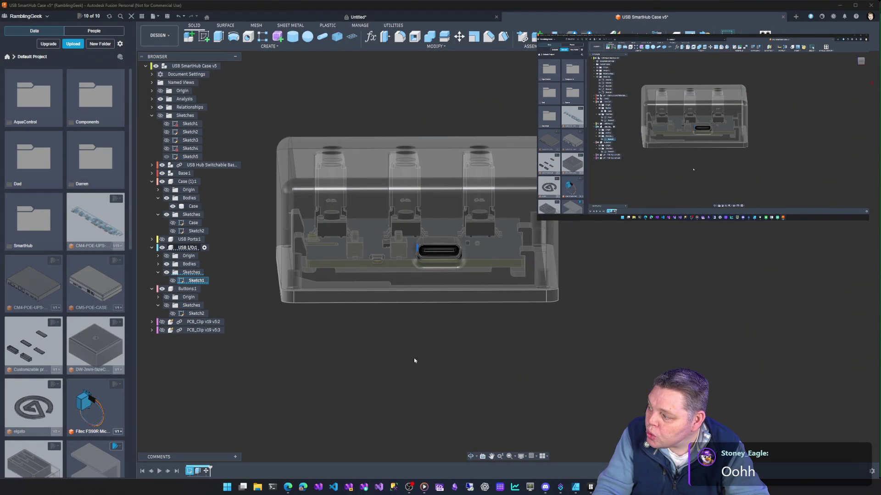
pyautogui.moveTo(381, 365)
pyautogui.keyDown('shift'); pyautogui.mouseDown(button='middle')
pyautogui.moveTo(414, 406)
pyautogui.moveTo(410, 384)
pyautogui.mouseUp(button='middle'); pyautogui.keyUp('shift')
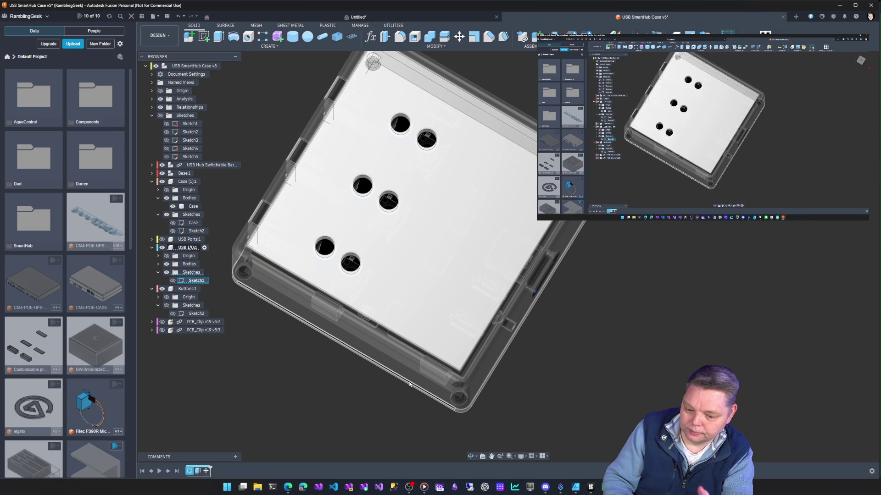
pyautogui.keyDown('shift'); pyautogui.moveTo(625, 352); pyautogui.dragTo(696, 314, button='middle'); pyautogui.keyUp('shift')
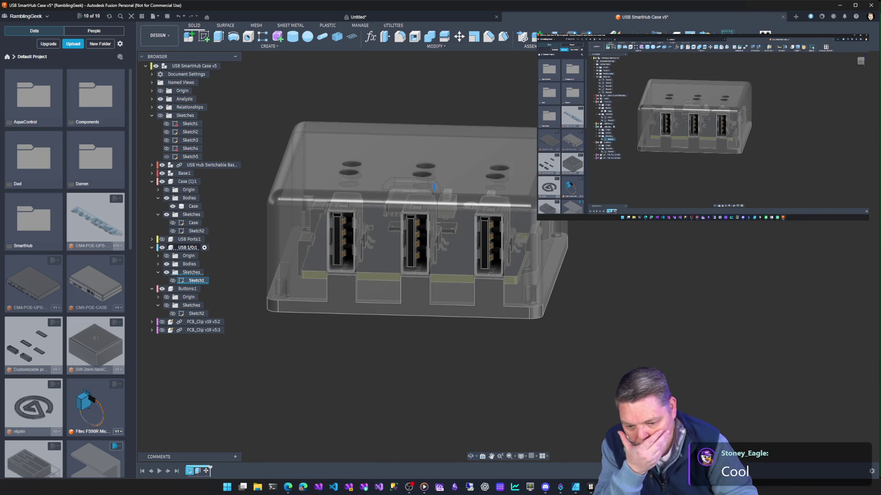
# Show the PCB_Clip v19 part, hide the lower copies, and expand and select PCB_Clip v19 v5:2.
pyautogui.click(164, 327)
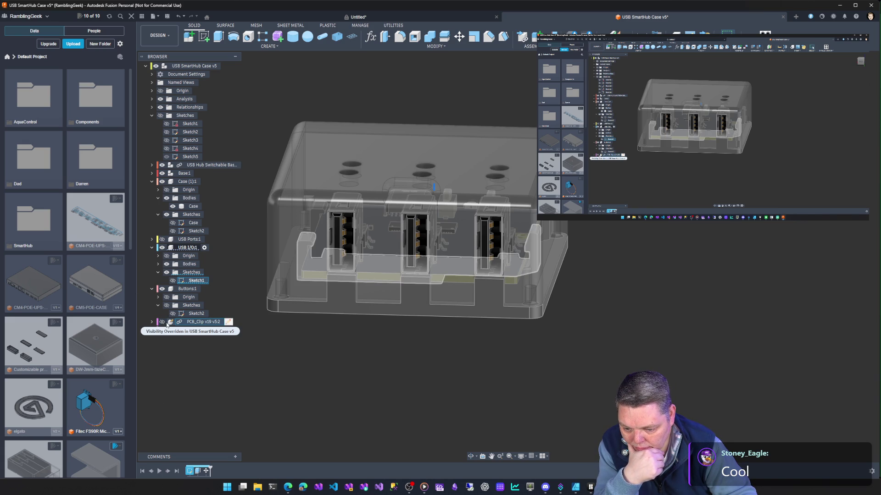
pyautogui.click(163, 323)
pyautogui.click(163, 331)
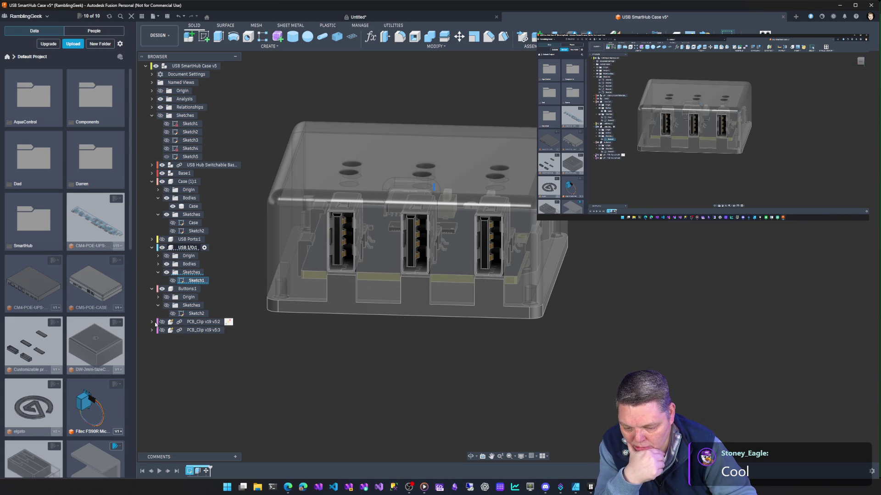
pyautogui.click(152, 322)
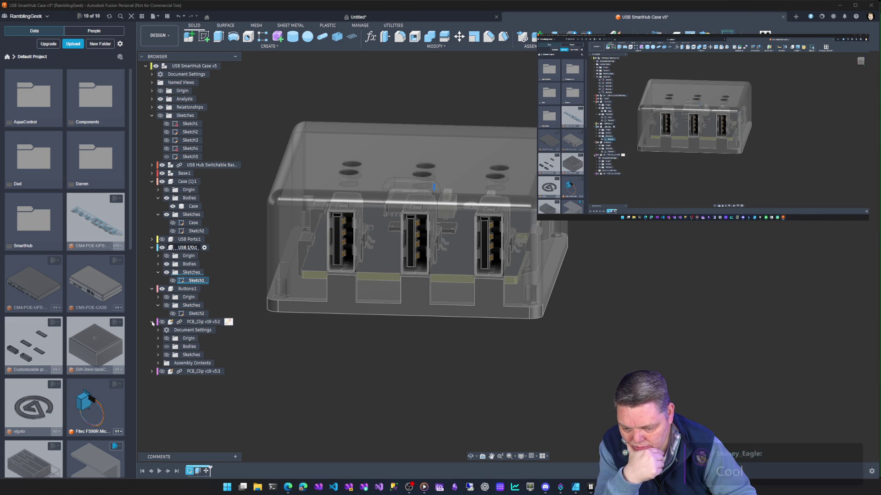
pyautogui.click(192, 323)
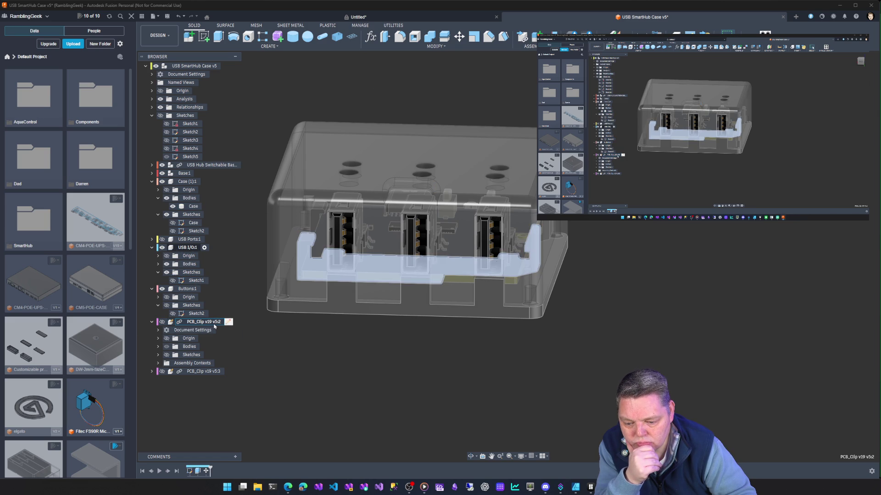
pyautogui.click(370, 37)
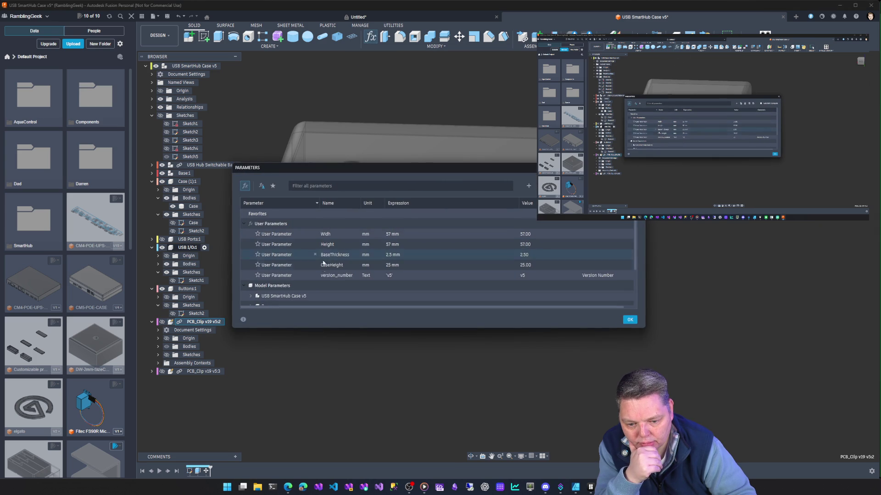
pyautogui.scroll(-2, 344, 278)
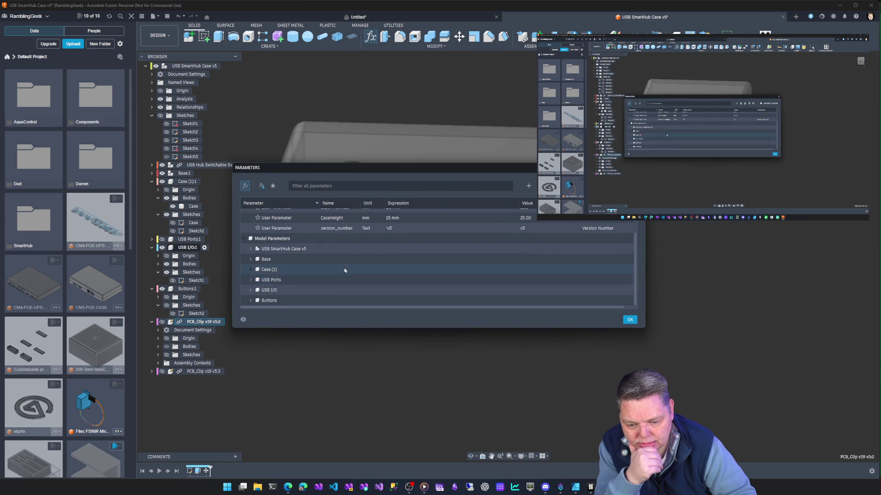
pyautogui.scroll(2, 345, 262)
pyautogui.press('Escape')
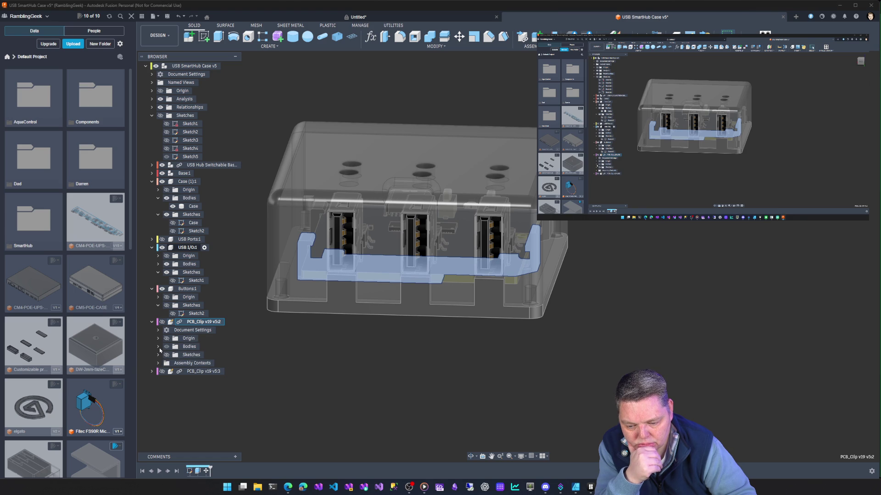
pyautogui.click(152, 323)
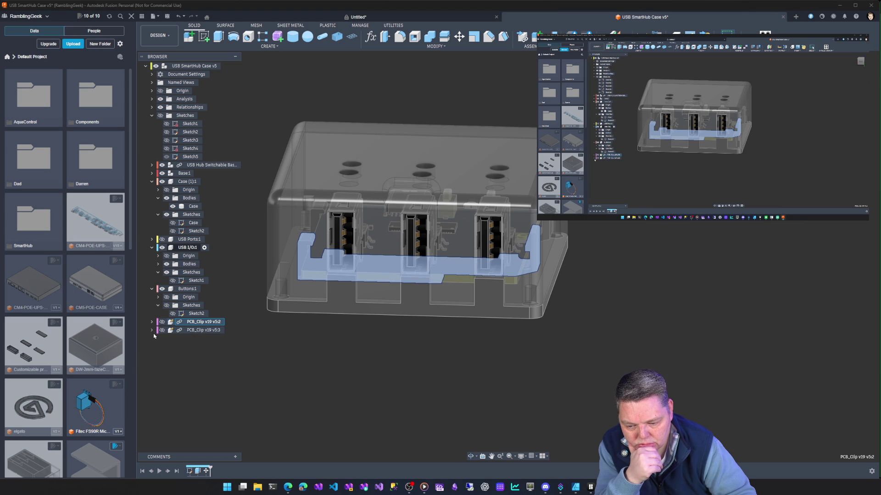
# Clear the PCB clip selection, collapse Sketches, and expand Base1 and its Bodies folder.
pyautogui.click(273, 354)
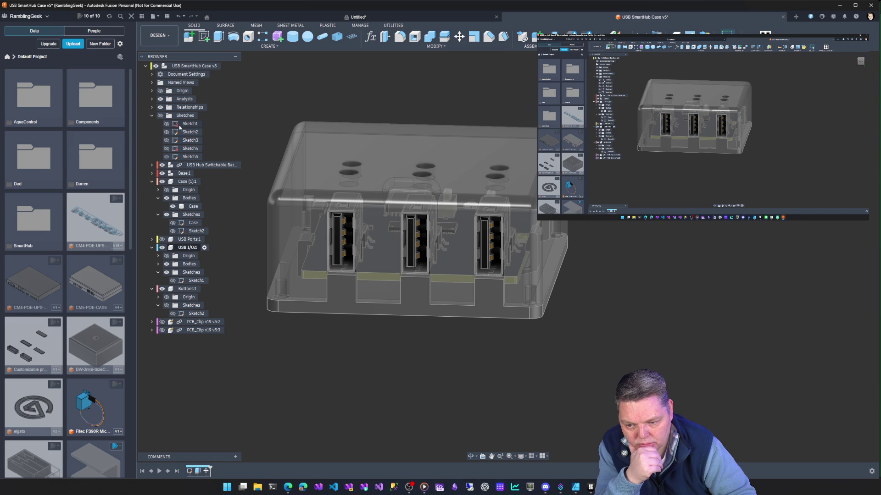
pyautogui.click(152, 115)
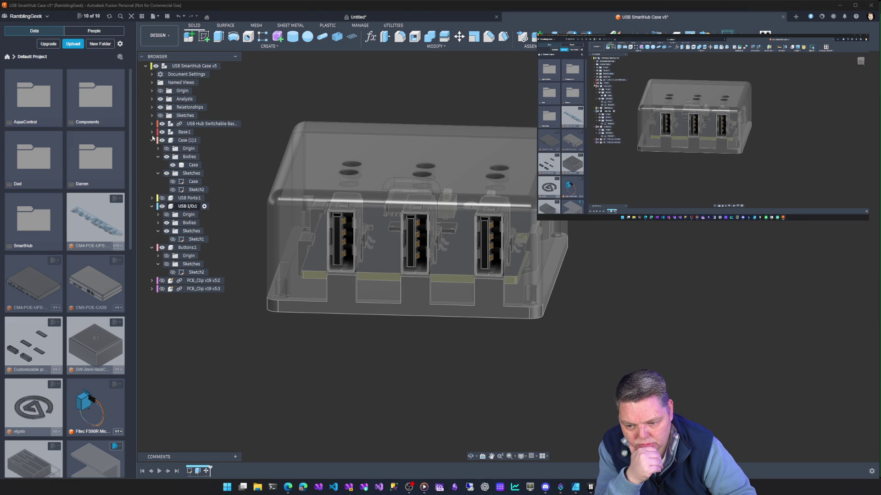
pyautogui.click(152, 132)
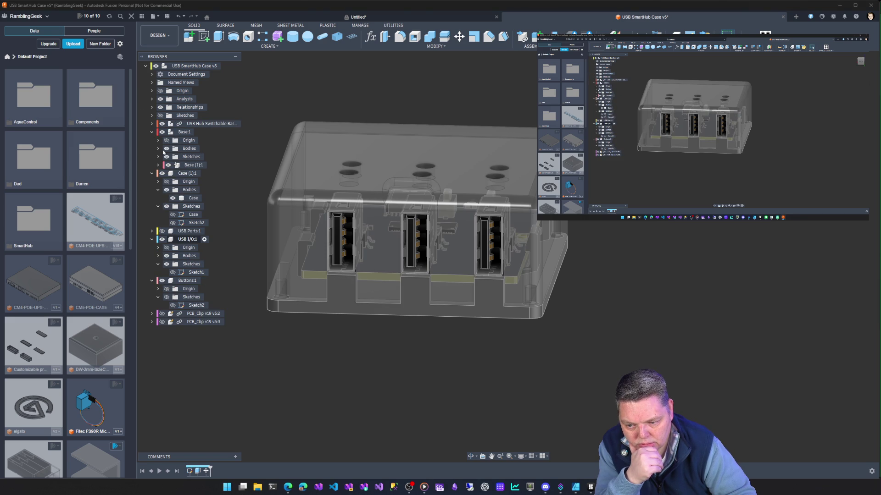
pyautogui.click(158, 149)
# Select Base1's Base body, then switch to the Bambu Studio print monitor.
pyautogui.click(189, 158)
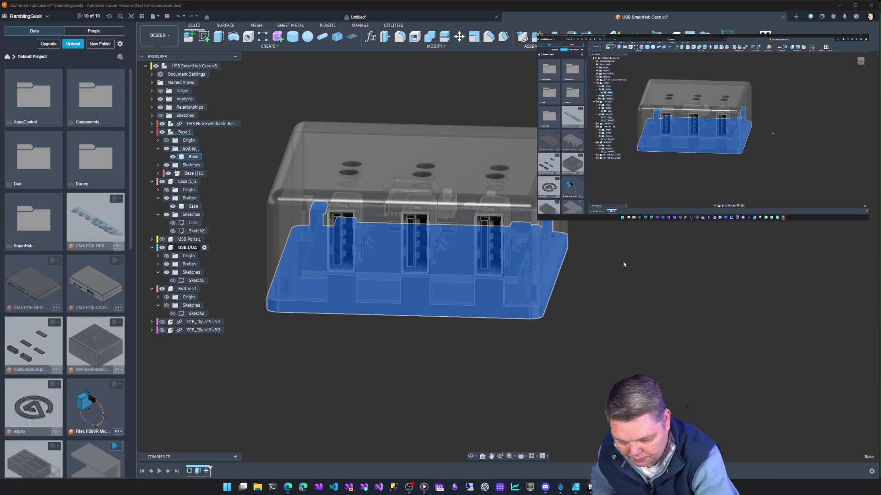
pyautogui.moveTo(575, 487)
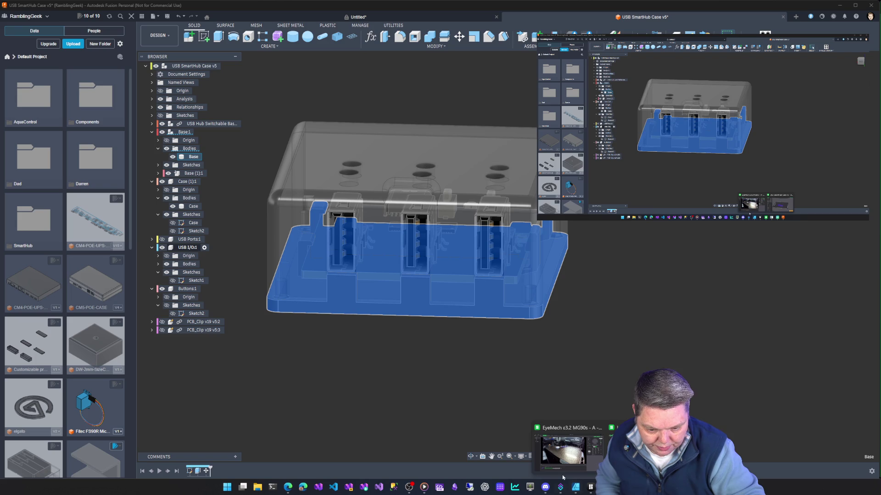
pyautogui.click(546, 467)
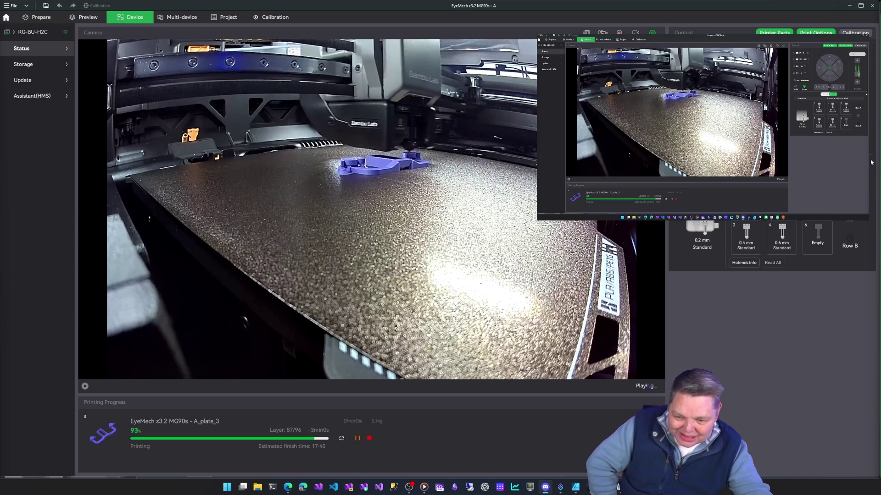
# Minimize Bambu Studio to return to Fusion and make the USB Hub Switchable board visible.
pyautogui.click(848, 6)
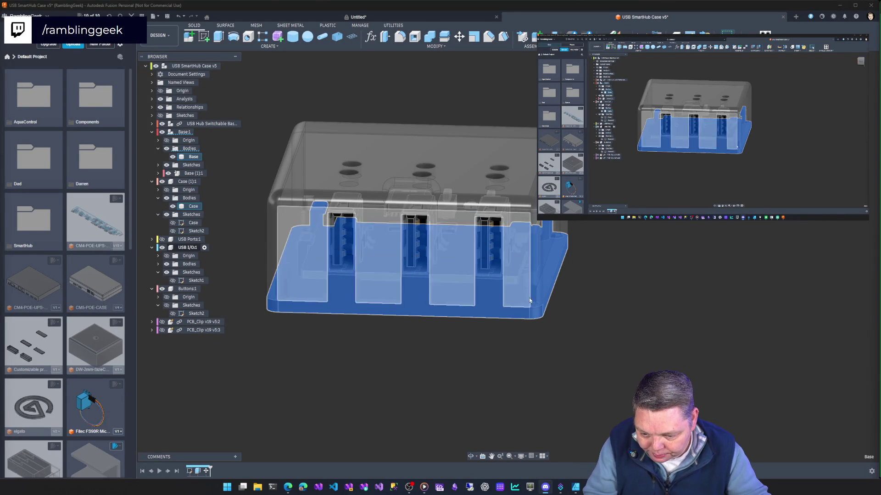
pyautogui.click(162, 124)
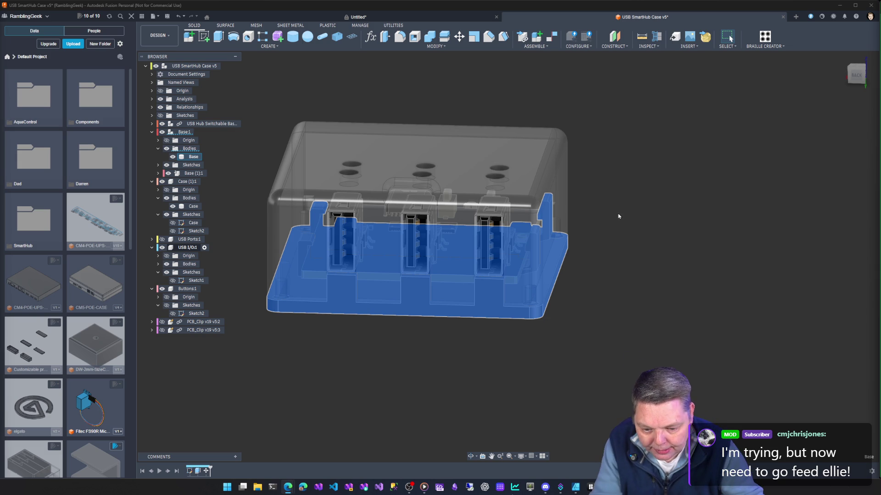
# Orbit the model to look straight down on the case and its Base plate.
pyautogui.keyDown('shift'); pyautogui.moveTo(629, 217); pyautogui.dragTo(581, 311, button='middle'); pyautogui.keyUp('shift')
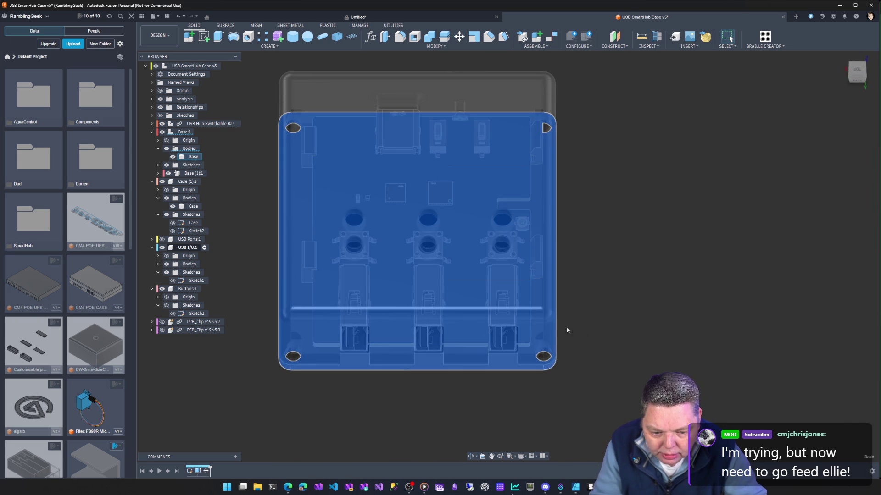
# Return to an angled 3D case view and make Base1 the active component.
pyautogui.keyDown('shift'); pyautogui.click(293, 193); pyautogui.keyUp('shift')
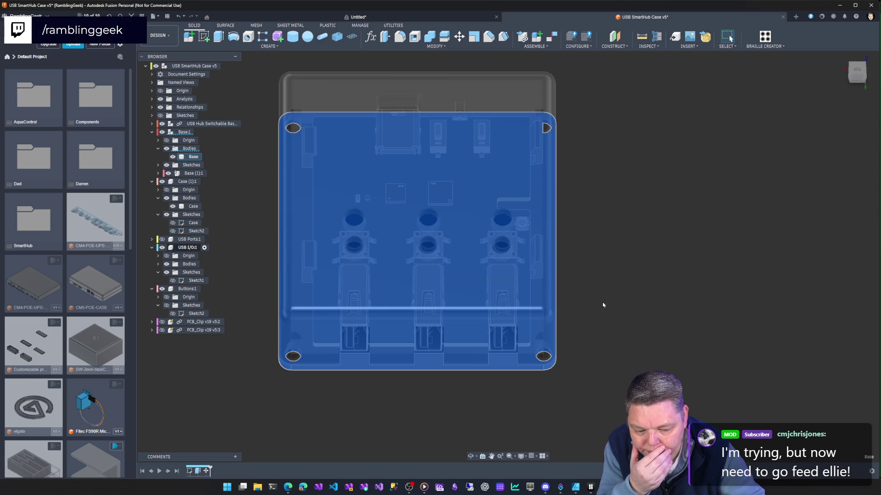
pyautogui.moveTo(629, 232)
pyautogui.keyDown('shift'); pyautogui.mouseDown(button='middle')
pyautogui.moveTo(698, 196)
pyautogui.moveTo(742, 199)
pyautogui.moveTo(581, 228)
pyautogui.mouseUp(button='middle'); pyautogui.keyUp('shift')
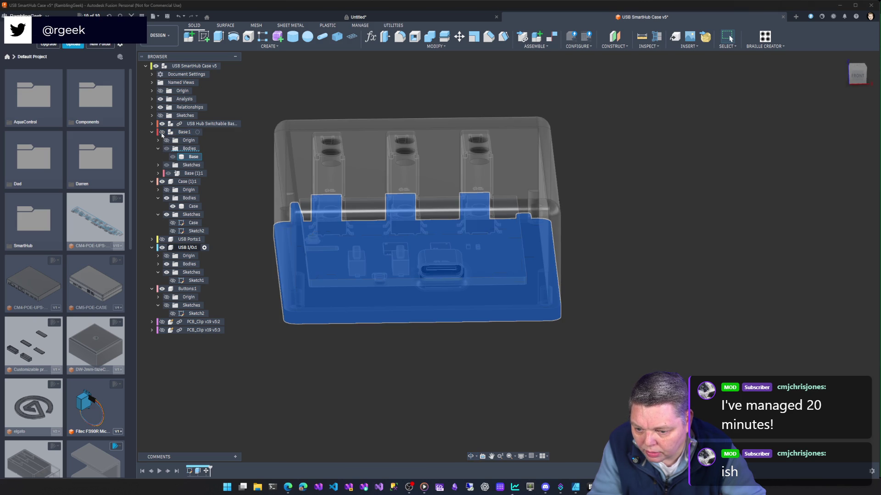
pyautogui.click(197, 132)
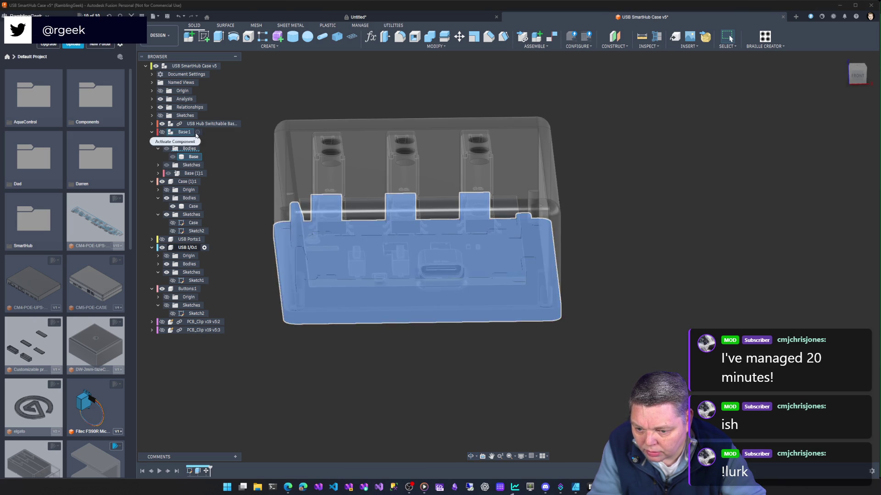
# Hide the Case top and USB Hub board, and collapse USB I/O and Case in the Browser.
pyautogui.click(162, 182)
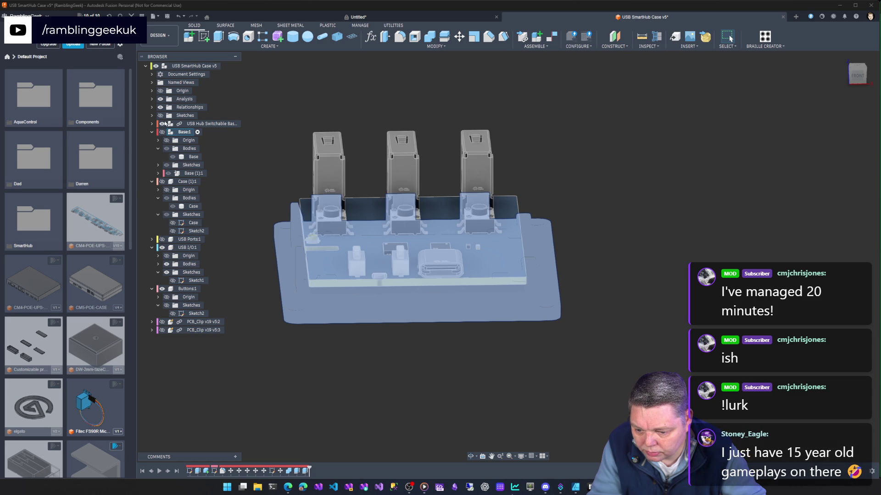
pyautogui.click(162, 124)
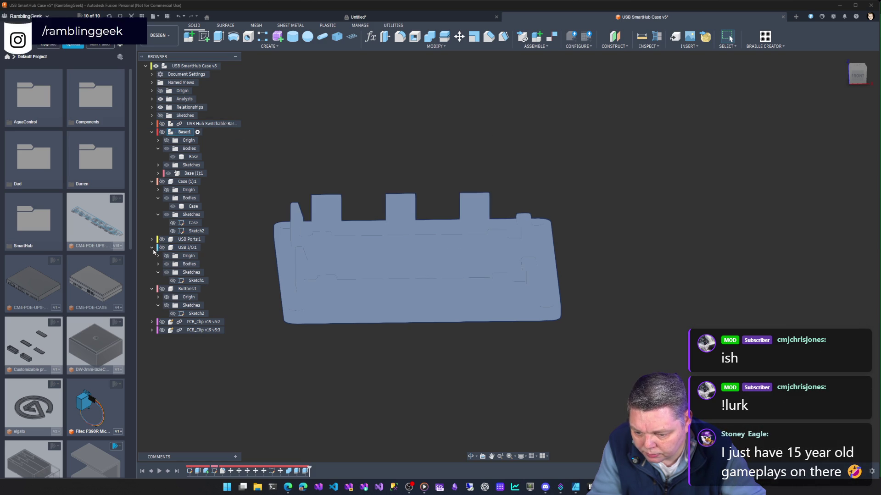
pyautogui.click(152, 248)
pyautogui.click(152, 182)
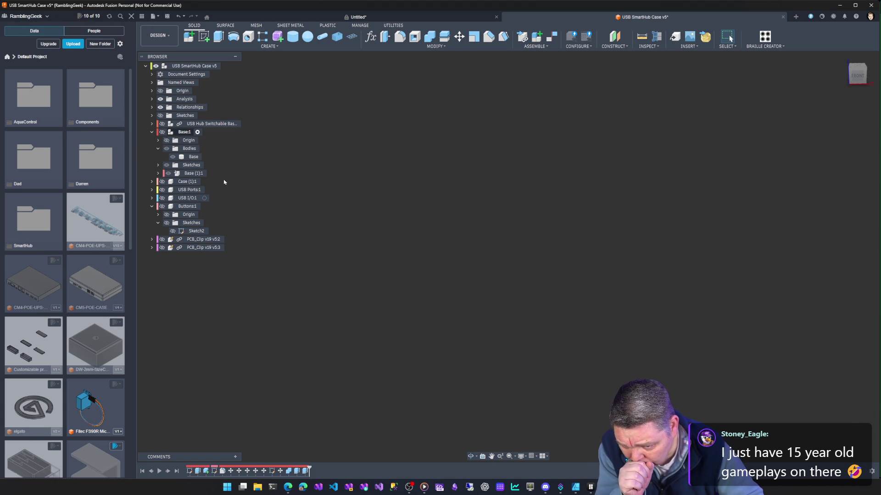
pyautogui.click(161, 132)
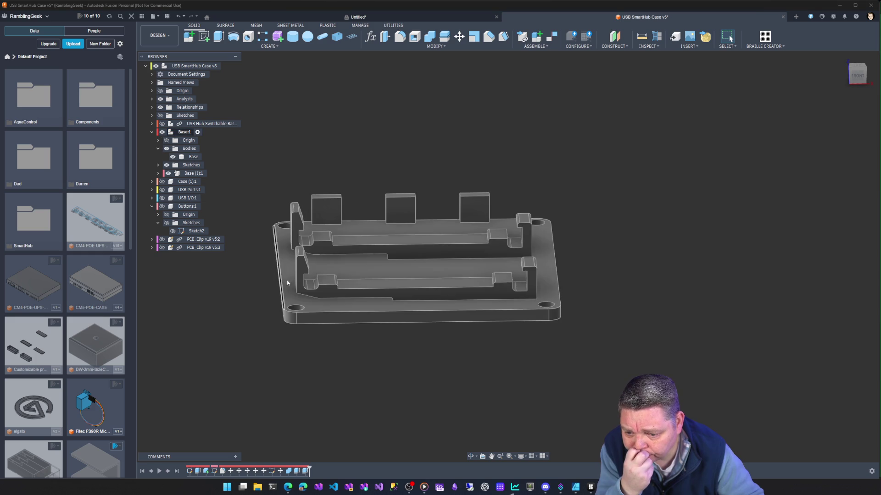
pyautogui.keyDown('shift'); pyautogui.moveTo(566, 246); pyautogui.dragTo(593, 248, button='middle'); pyautogui.keyUp('shift')
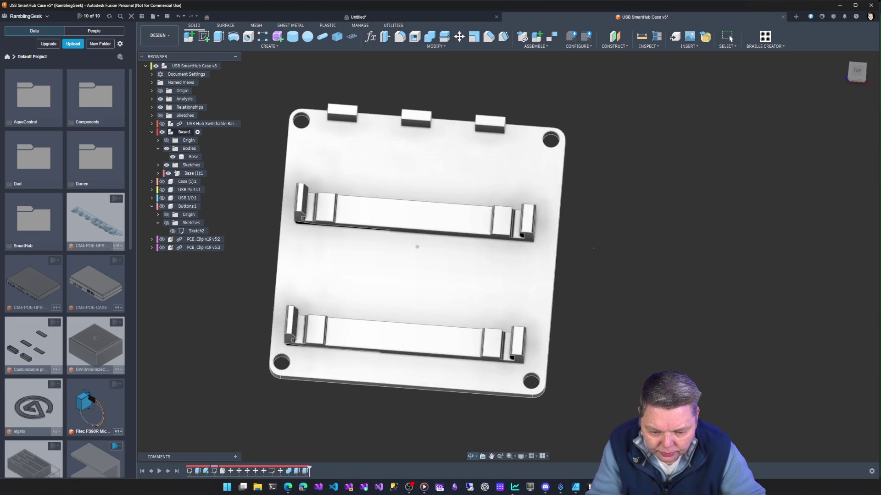
pyautogui.click(482, 218)
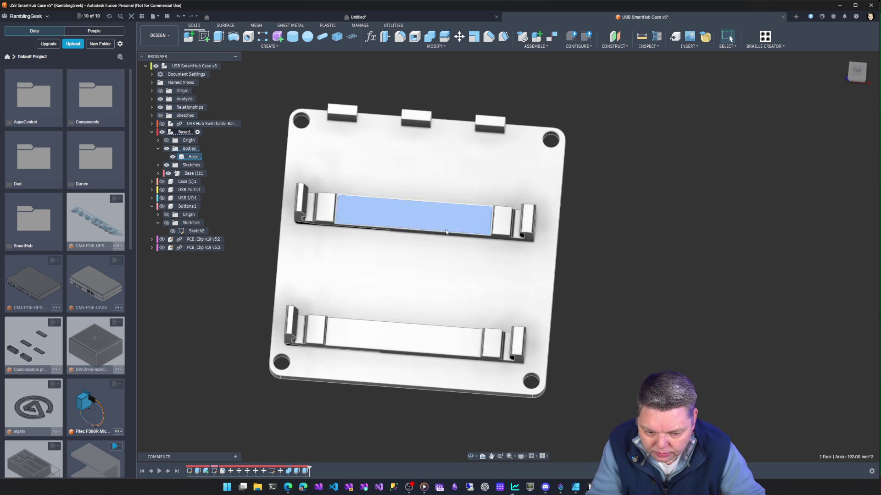
pyautogui.click(532, 241)
pyautogui.click(530, 239)
pyautogui.keyDown('shift'); pyautogui.moveTo(530, 240); pyautogui.dragTo(511, 300, button='middle'); pyautogui.keyUp('shift')
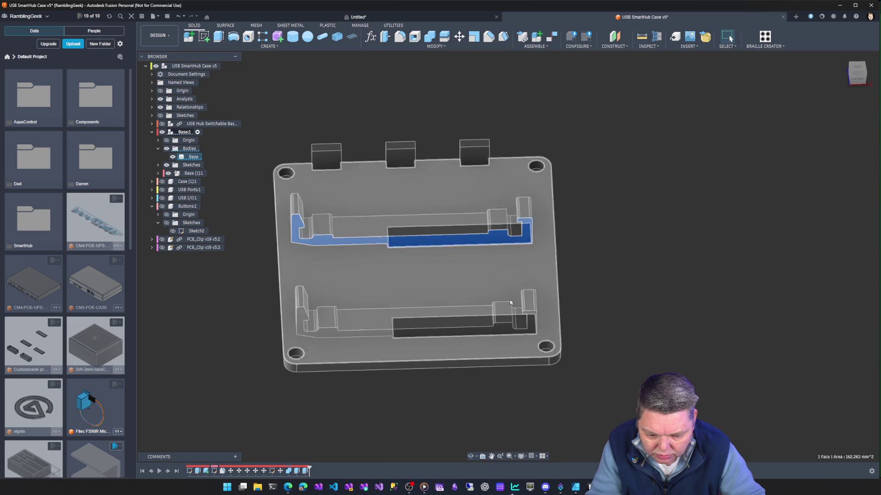
pyautogui.click(158, 165)
pyautogui.click(197, 182)
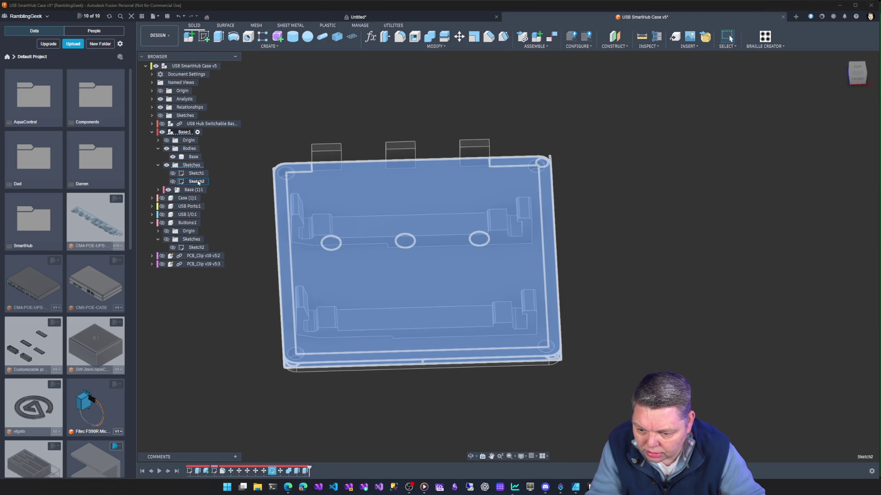
pyautogui.click(197, 182)
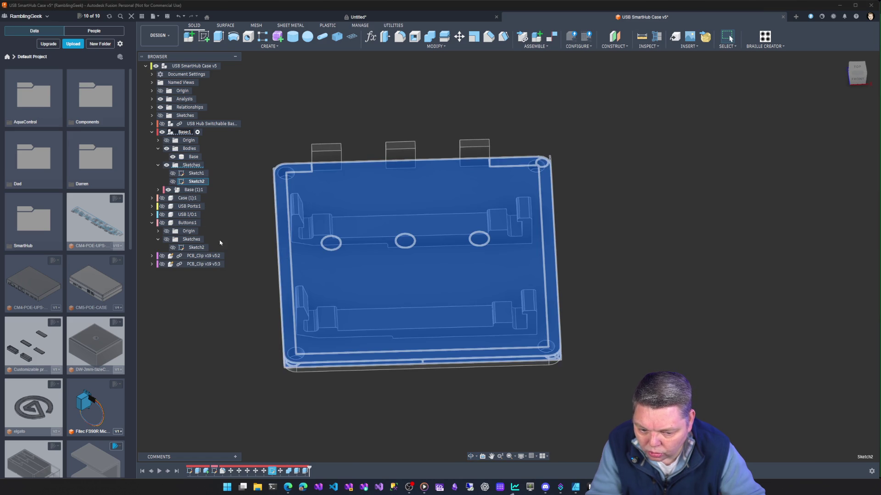
pyautogui.moveTo(247, 251)
pyautogui.keyDown('shift'); pyautogui.mouseDown(button='middle')
pyautogui.moveTo(248, 284)
pyautogui.moveTo(248, 238)
pyautogui.moveTo(284, 248)
pyautogui.moveTo(242, 265)
pyautogui.mouseUp(button='middle'); pyautogui.keyUp('shift')
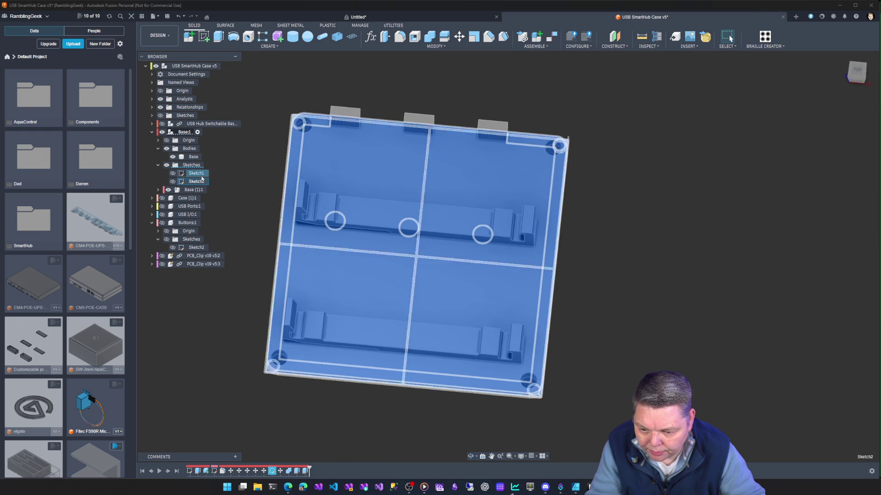
pyautogui.click(196, 174)
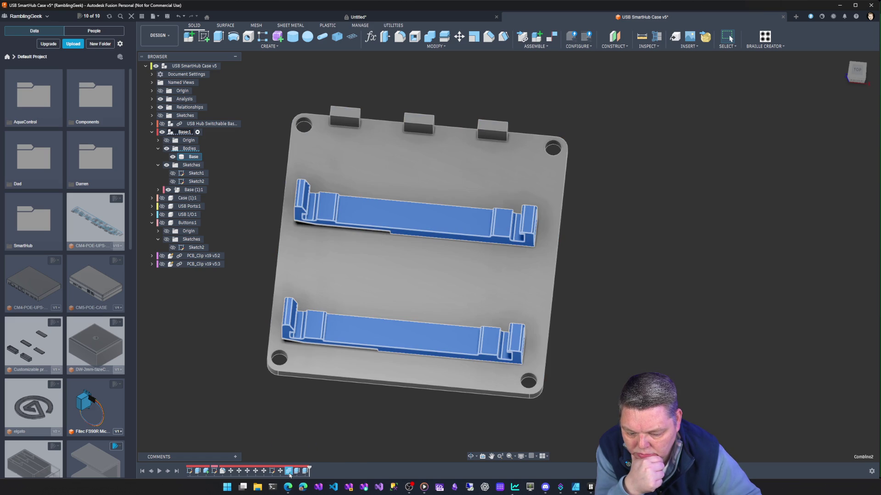
pyautogui.rightClick(290, 472)
pyautogui.click(314, 408)
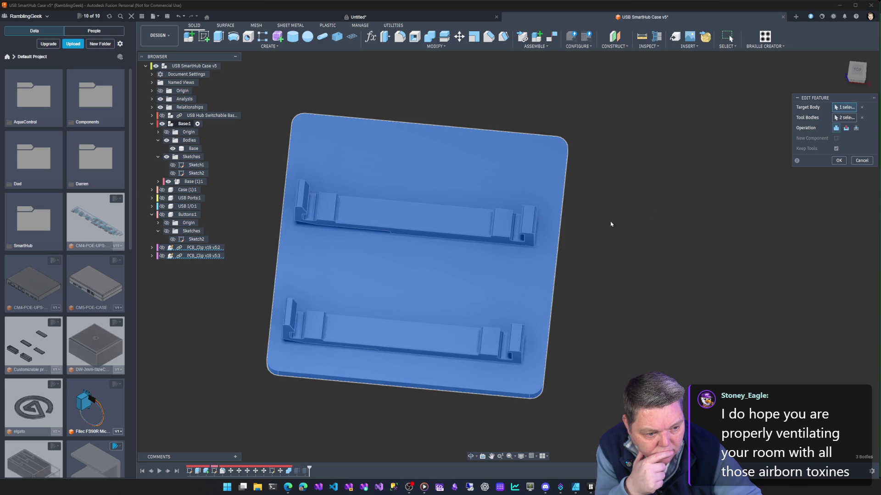
pyautogui.click(487, 229)
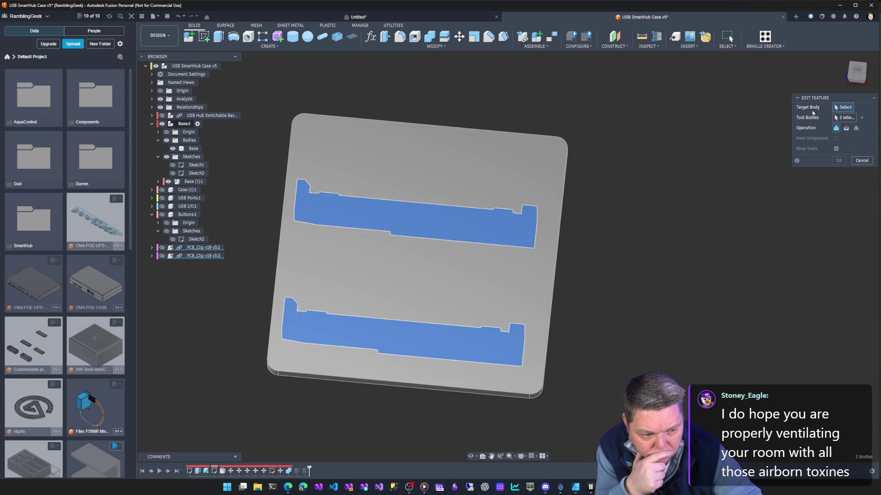
pyautogui.click(864, 163)
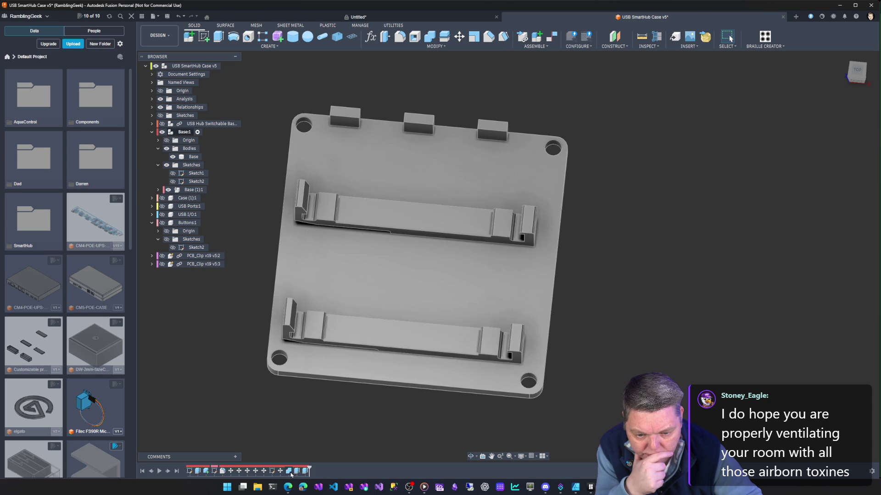
pyautogui.rightClick(297, 473)
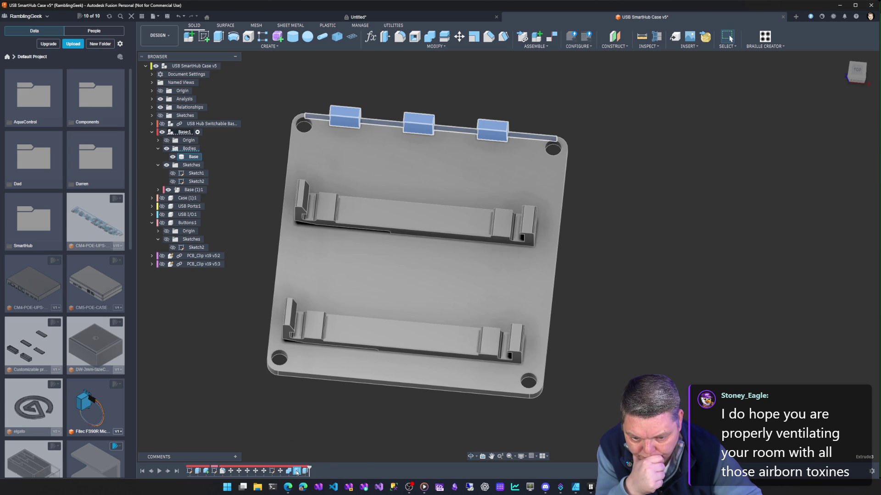
# Review Extrude3's tab extrusion settings from the back, then bring up its context menu.
pyautogui.click(335, 398)
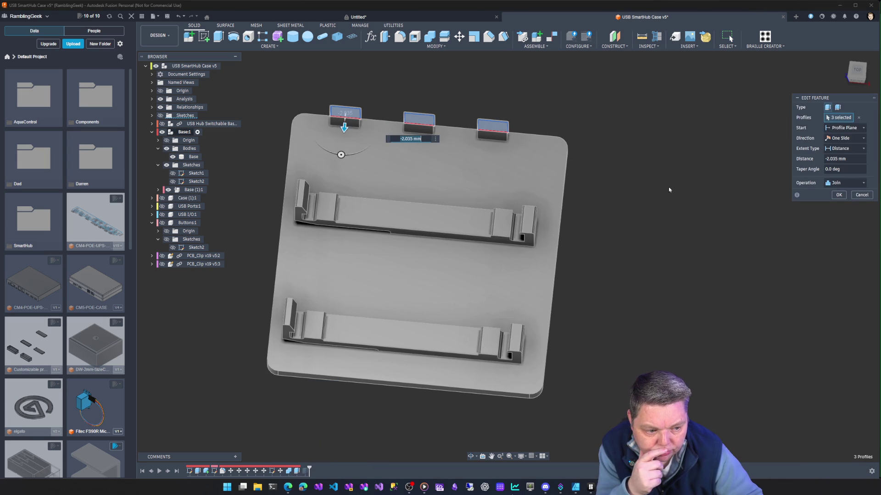
pyautogui.keyDown('shift'); pyautogui.moveTo(616, 174); pyautogui.dragTo(714, 142, button='middle'); pyautogui.keyUp('shift')
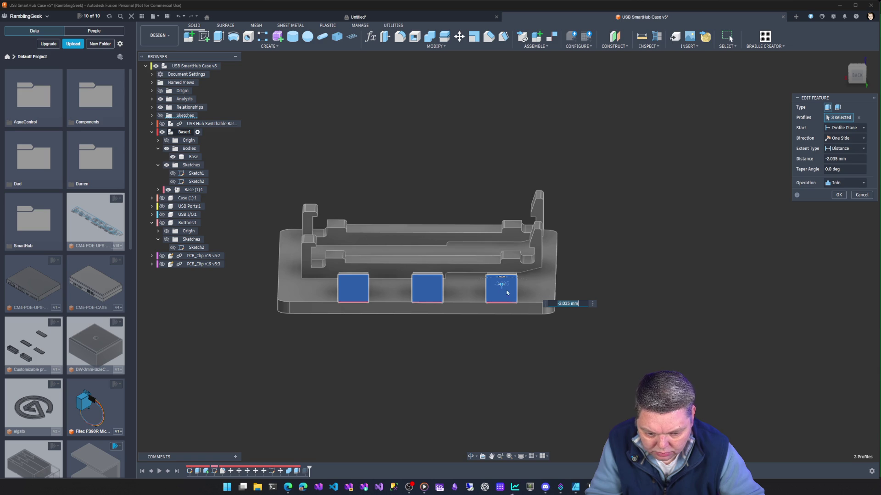
pyautogui.click(862, 195)
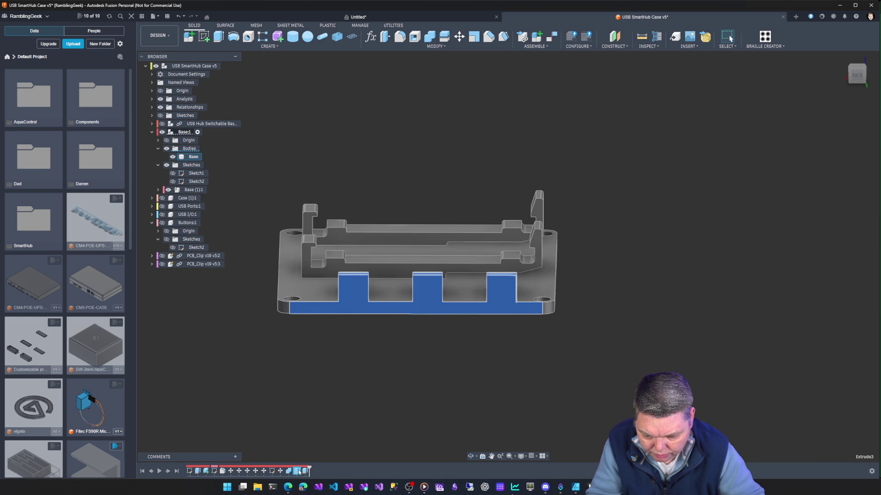
pyautogui.rightClick(300, 472)
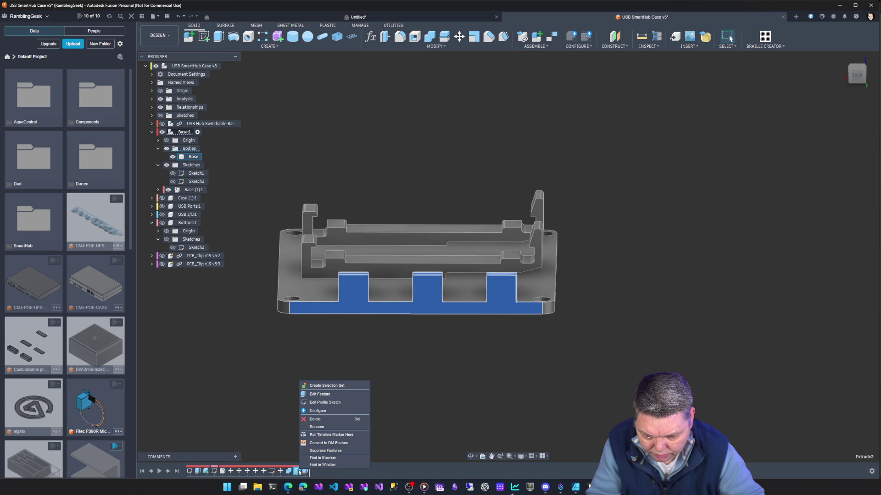
# Edit Extrude3's profile sketch and select the left, middle and right tab rectangles.
pyautogui.click(323, 406)
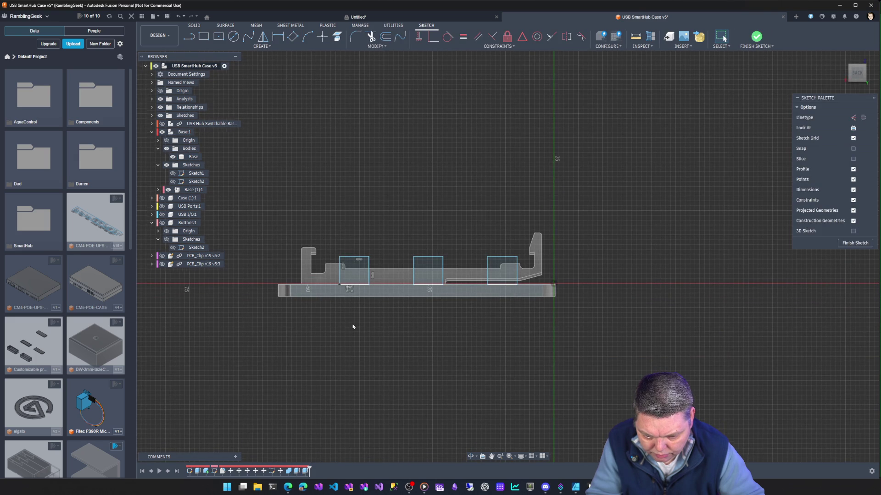
pyautogui.scroll(3, 353, 327)
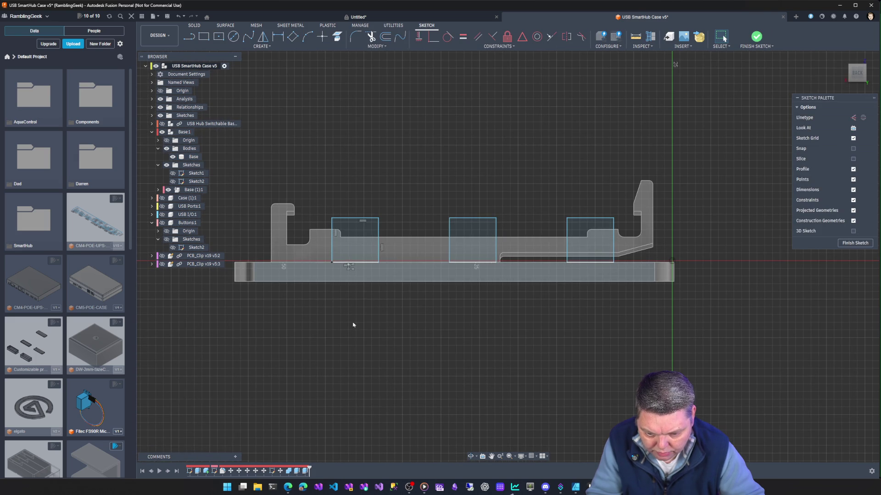
pyautogui.click(353, 219)
pyautogui.doubleClick(353, 221)
pyautogui.keyDown('shift'); pyautogui.doubleClick(480, 220); pyautogui.keyUp('shift')
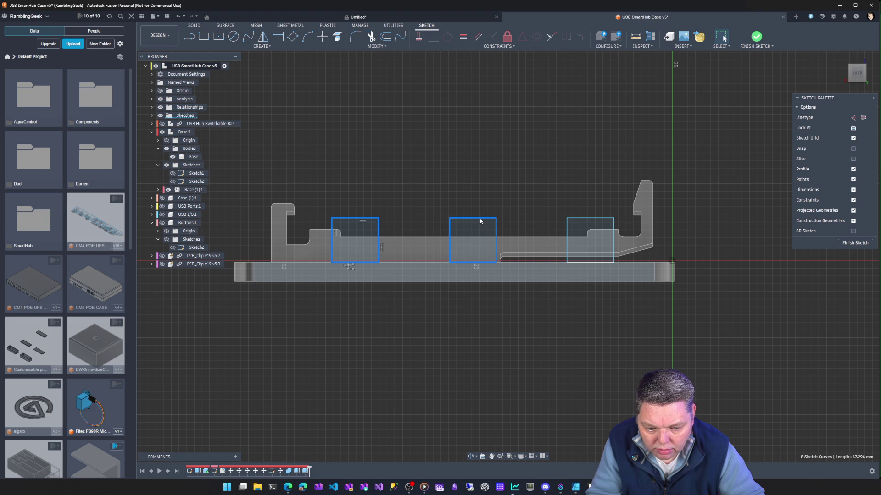
pyautogui.keyDown('shift'); pyautogui.doubleClick(588, 221); pyautogui.keyUp('shift')
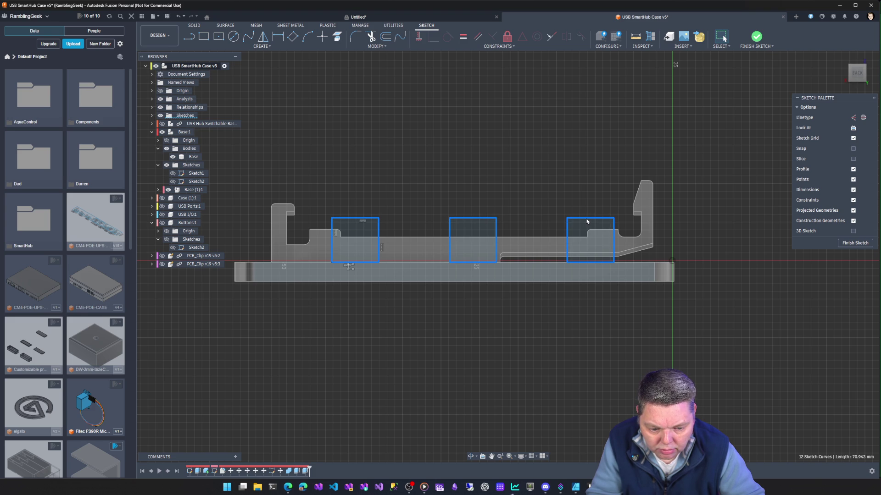
# Try Offset, dimension the left tab rectangle 5.95 mm wide, and finish the sketch.
pyautogui.click(385, 37)
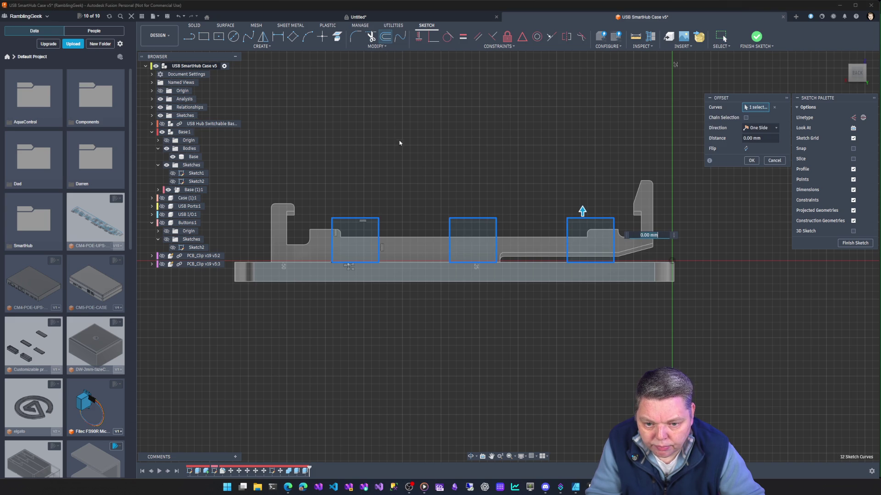
pyautogui.click(759, 128)
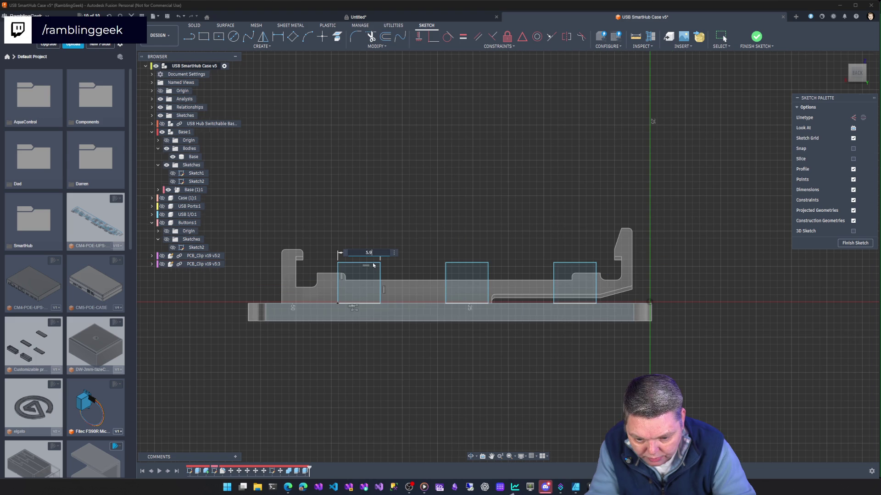
pyautogui.write('5.95')
pyautogui.press('Return')
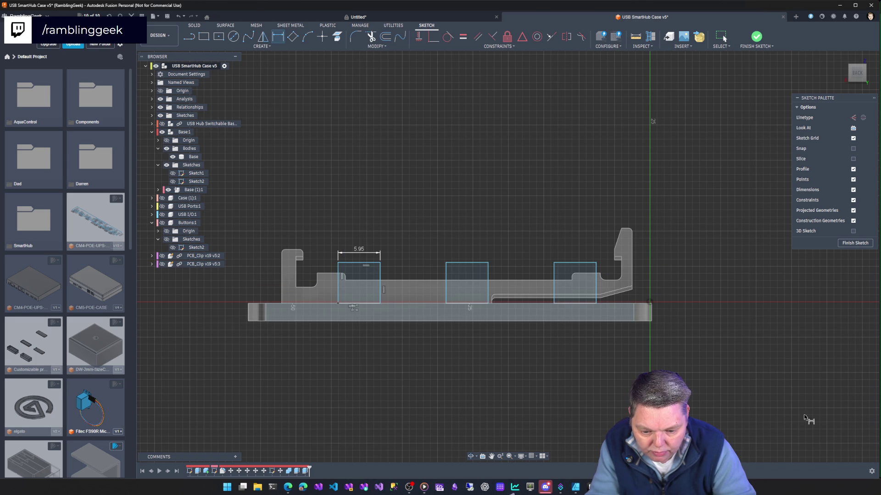
pyautogui.click(852, 243)
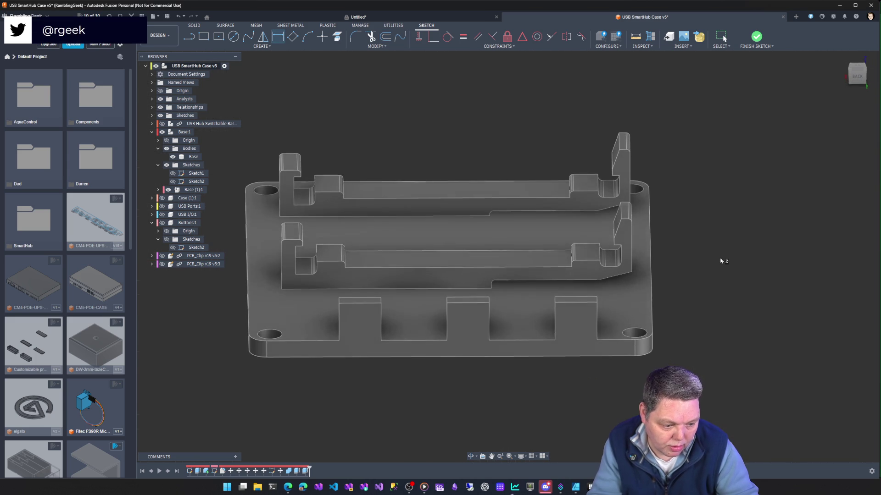
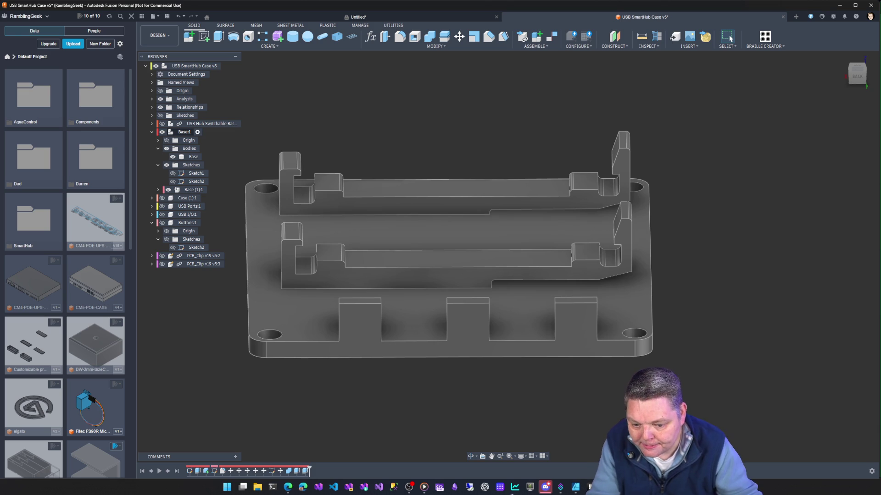
# Edit the Combine2 feature to preview cut and intersect modes, then cancel without changes.
pyautogui.click(327, 237)
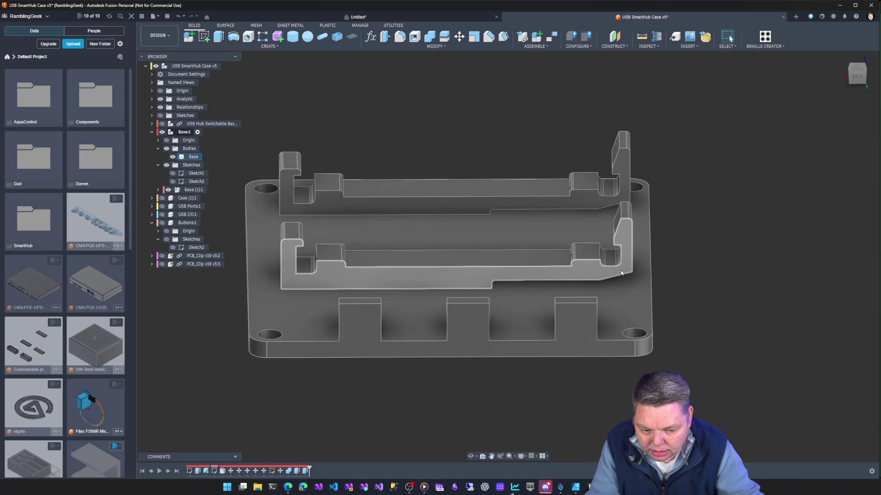
pyautogui.click(412, 232)
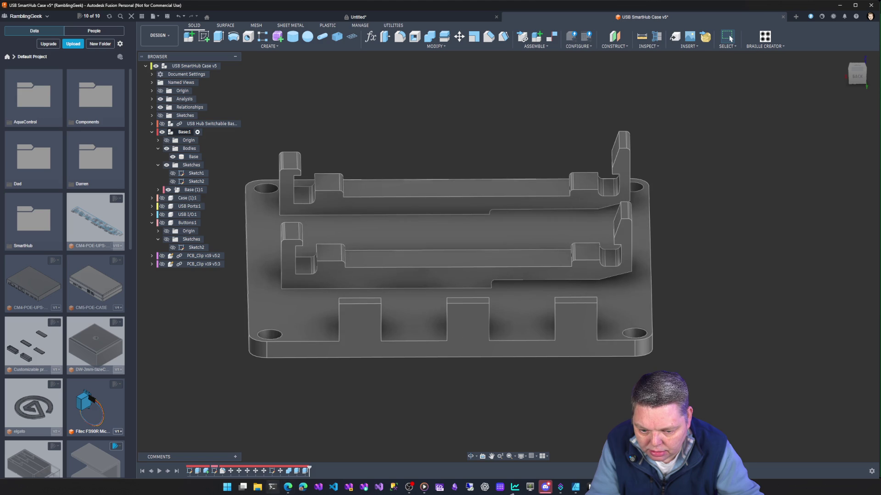
pyautogui.click(288, 472)
pyautogui.rightClick(287, 471)
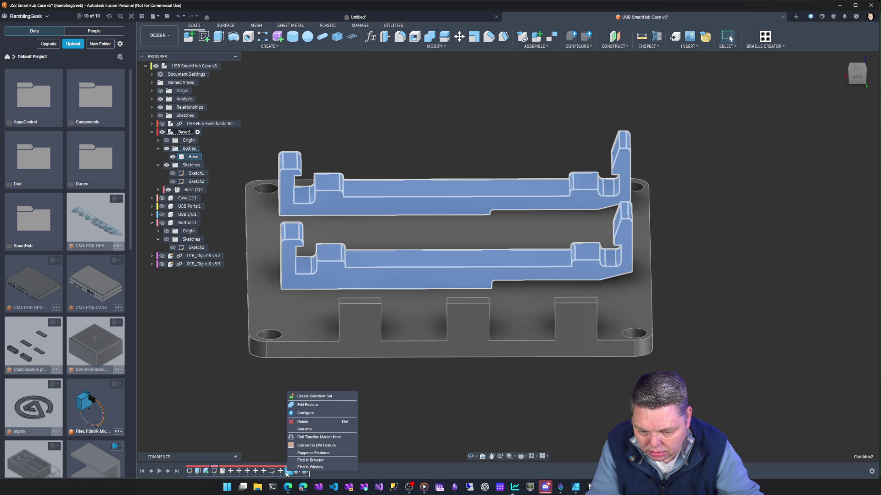
pyautogui.click(315, 405)
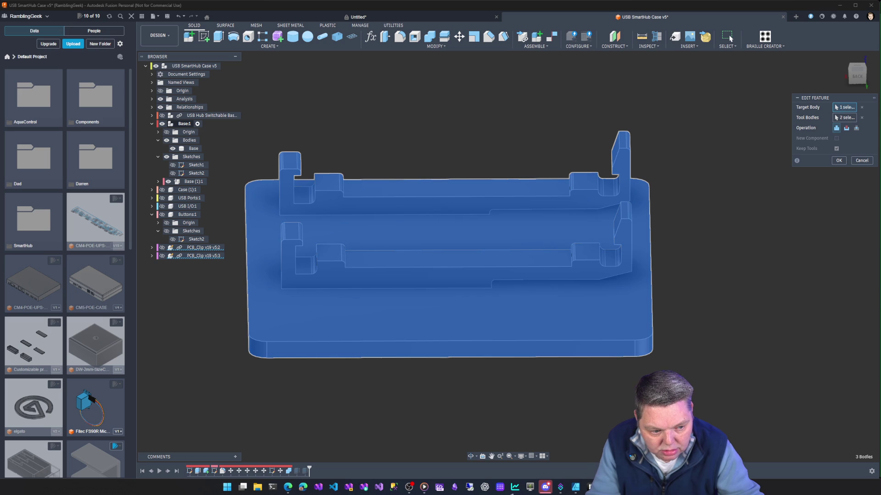
pyautogui.click(846, 129)
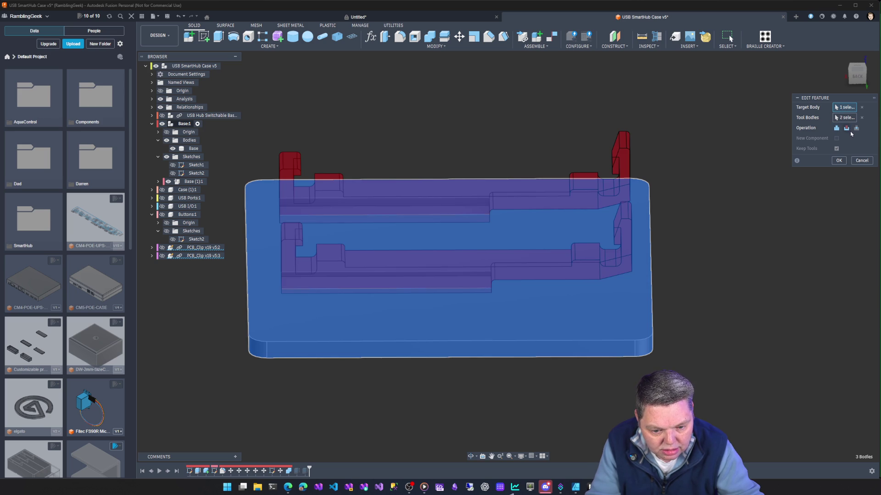
pyautogui.click(856, 130)
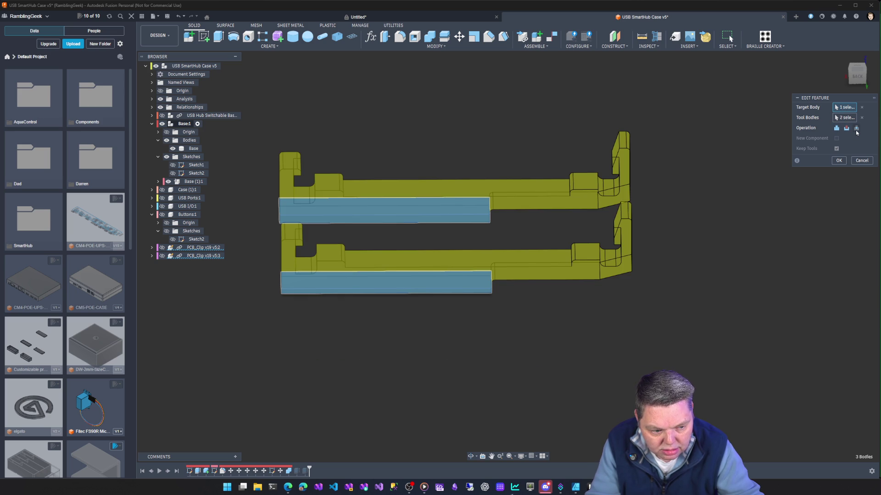
pyautogui.click(862, 161)
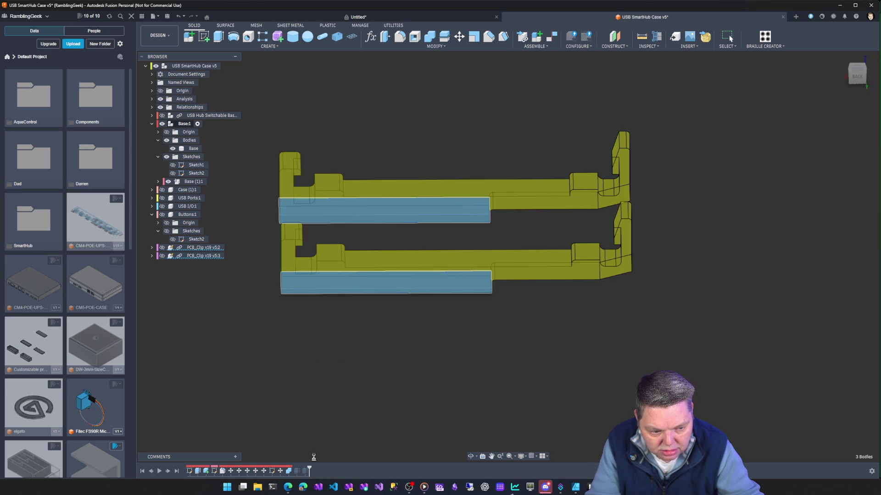
# Suppress the Combine2 feature, then undo the suppression.
pyautogui.click(289, 471)
pyautogui.rightClick(289, 472)
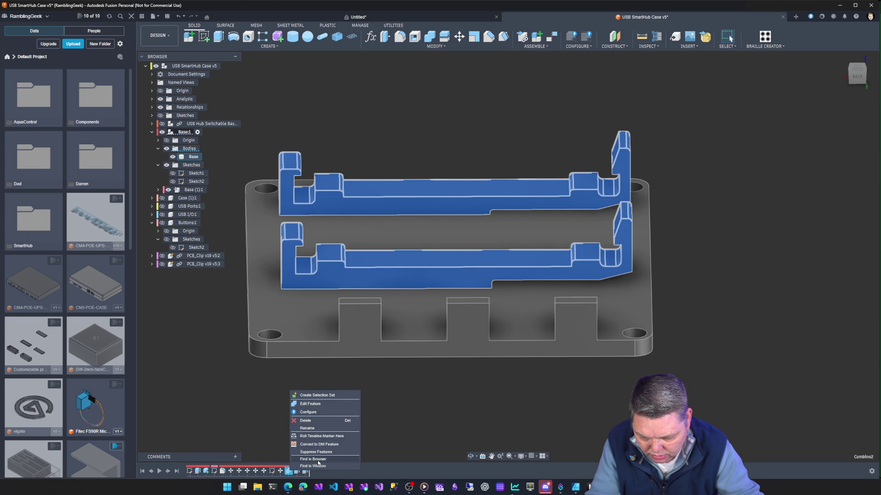
pyautogui.click(315, 452)
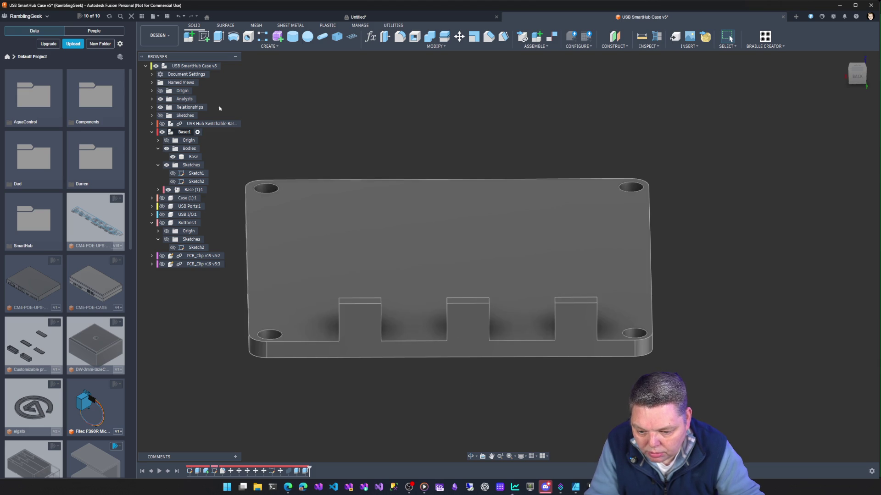
pyautogui.click(224, 66)
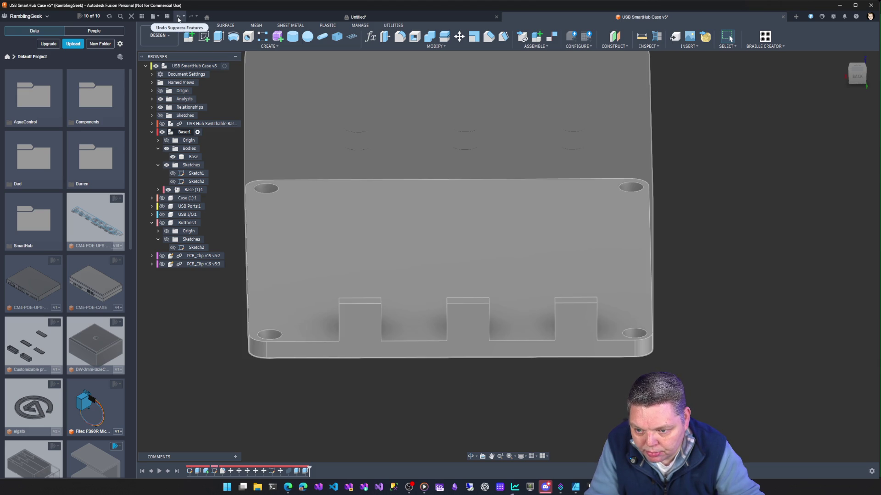
pyautogui.click(179, 19)
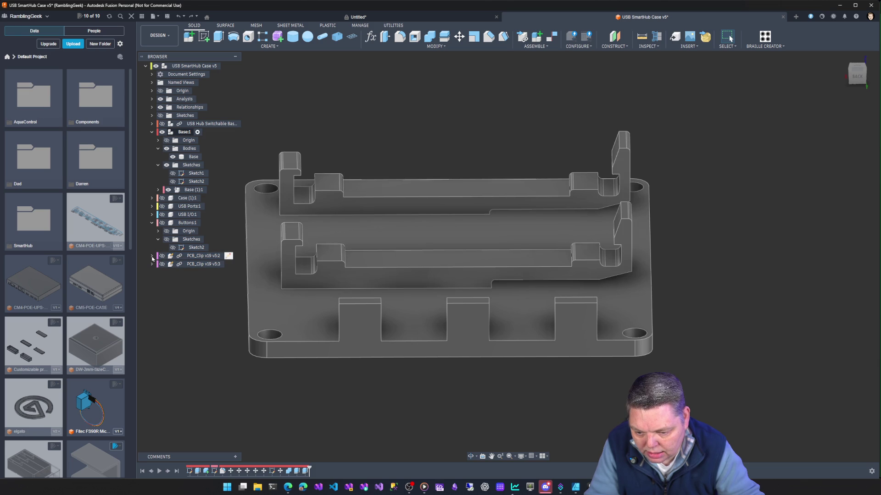
# Expand the first PCB_Clip component and reveal its Sketch1 and bodies.
pyautogui.click(152, 256)
pyautogui.click(158, 297)
pyautogui.click(158, 297)
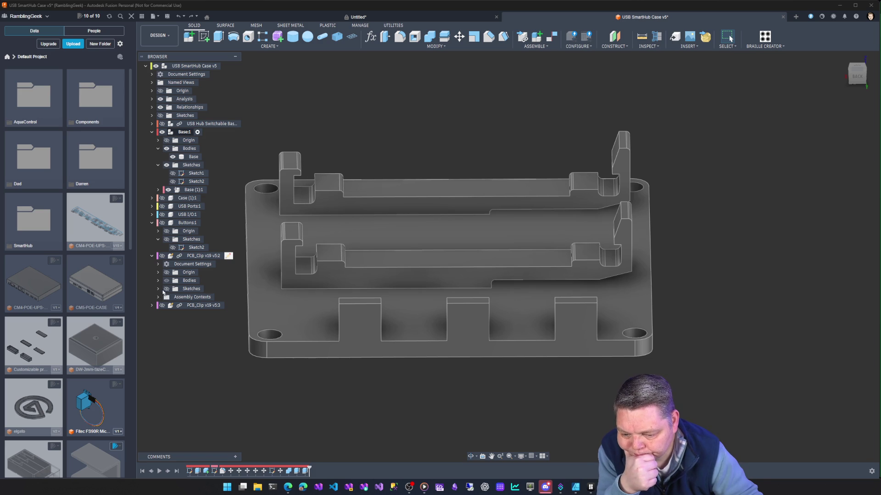
pyautogui.click(160, 289)
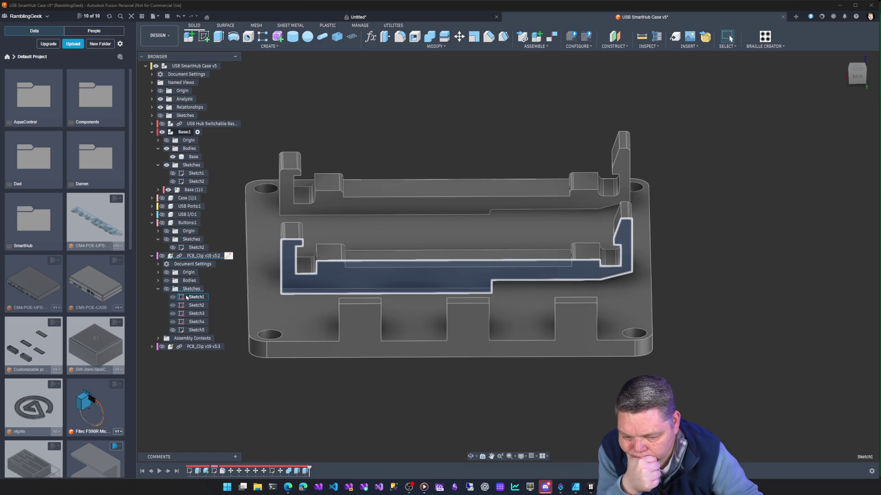
pyautogui.click(187, 297)
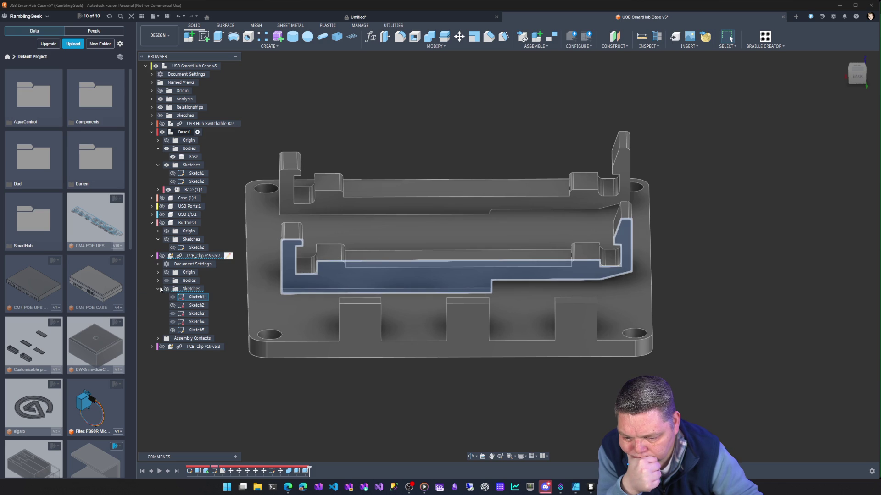
pyautogui.click(159, 289)
pyautogui.click(158, 281)
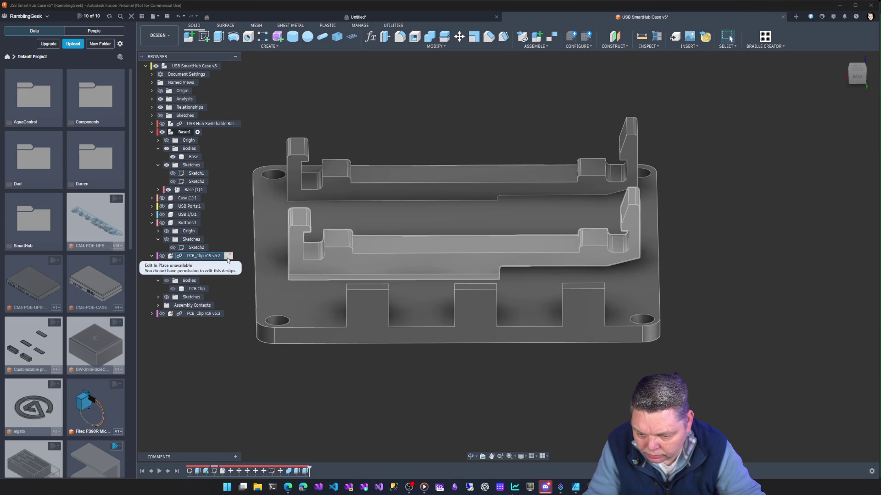
# Expand and select the second PCB_Clip component, PCB_Clip v19 v5:3.
pyautogui.click(152, 314)
pyautogui.click(216, 314)
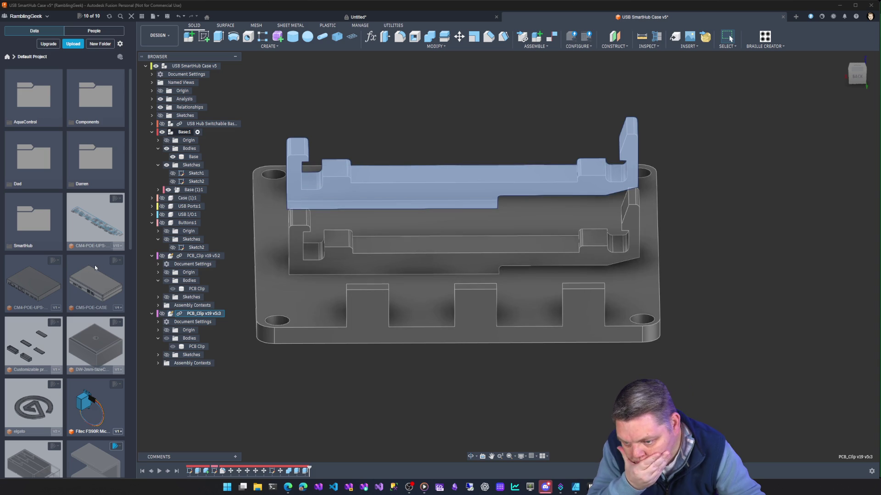
pyautogui.scroll(-3, 95, 268)
pyautogui.scroll(-8, 95, 267)
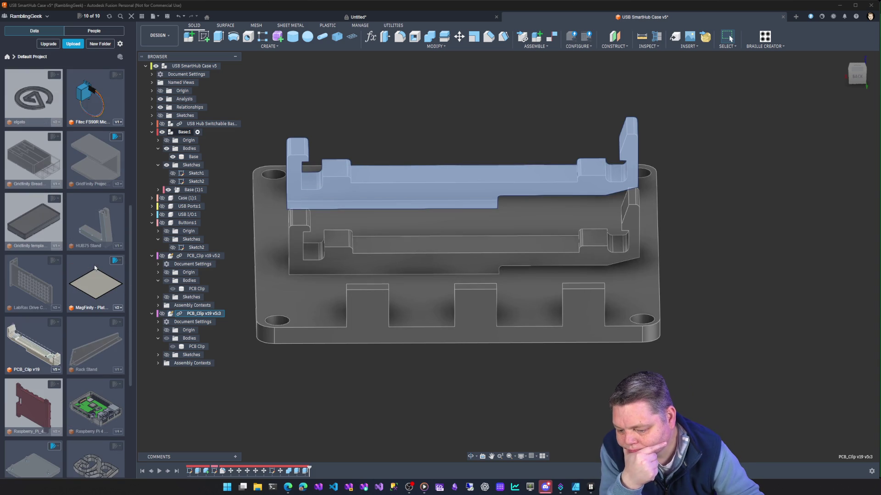
# Open the PCB_Clip v19 design from the Data Panel, then inspect the Gridfinity template's options.
pyautogui.rightClick(46, 332)
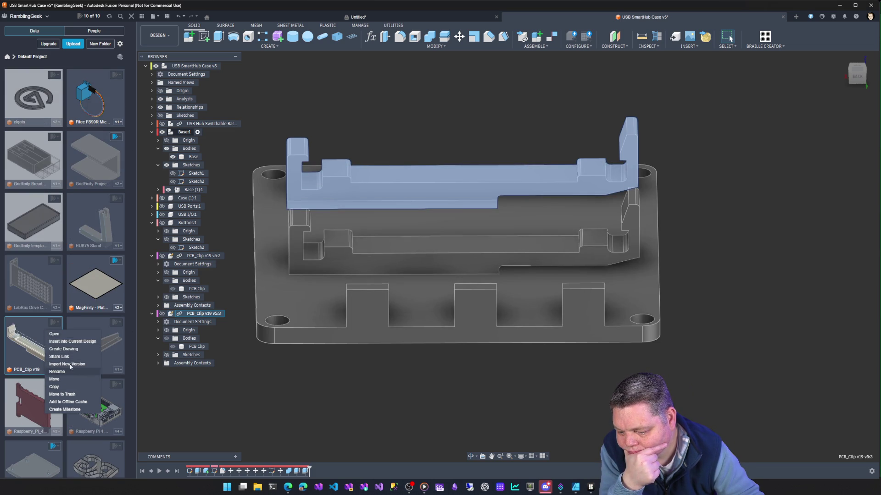
pyautogui.click(71, 336)
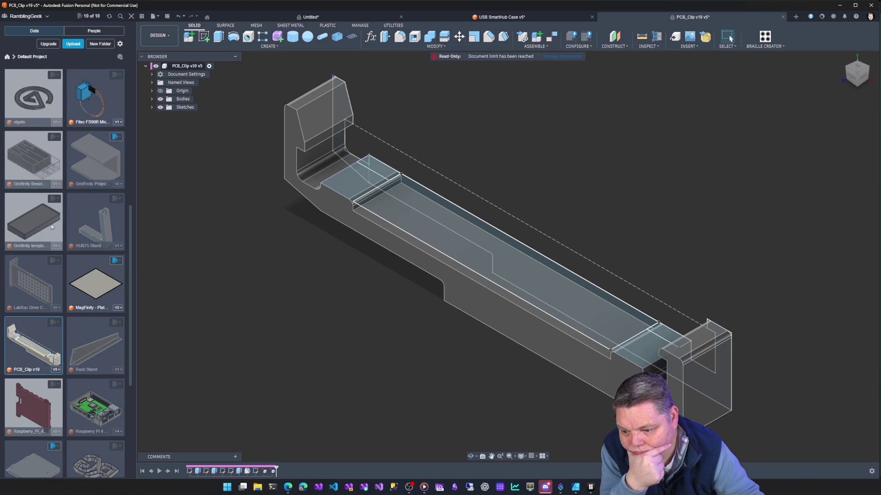
pyautogui.click(57, 200)
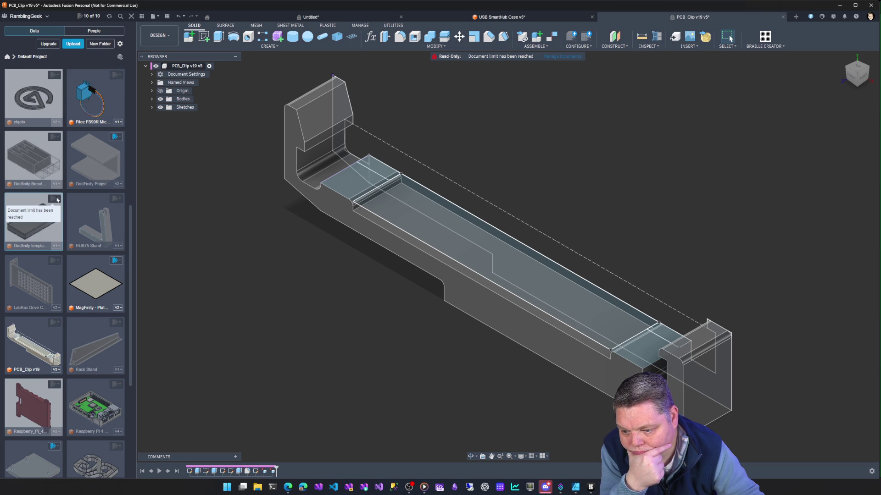
pyautogui.rightClick(32, 200)
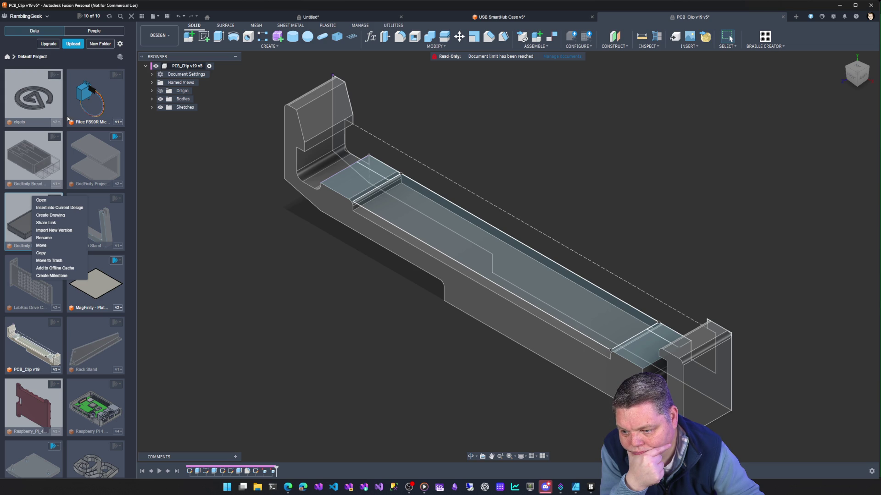
pyautogui.click(217, 312)
# Browse the project files and bring up the editability choices for a GridFinity file.
pyautogui.scroll(5, 90, 285)
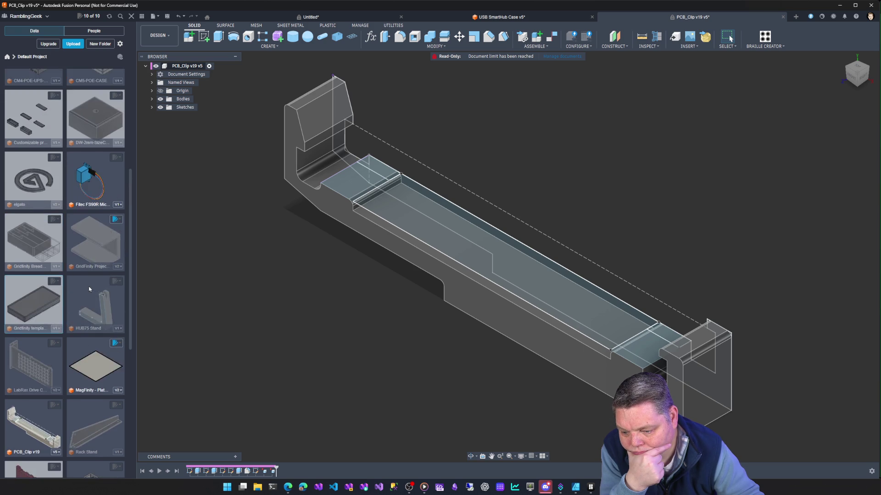
pyautogui.scroll(2, 91, 282)
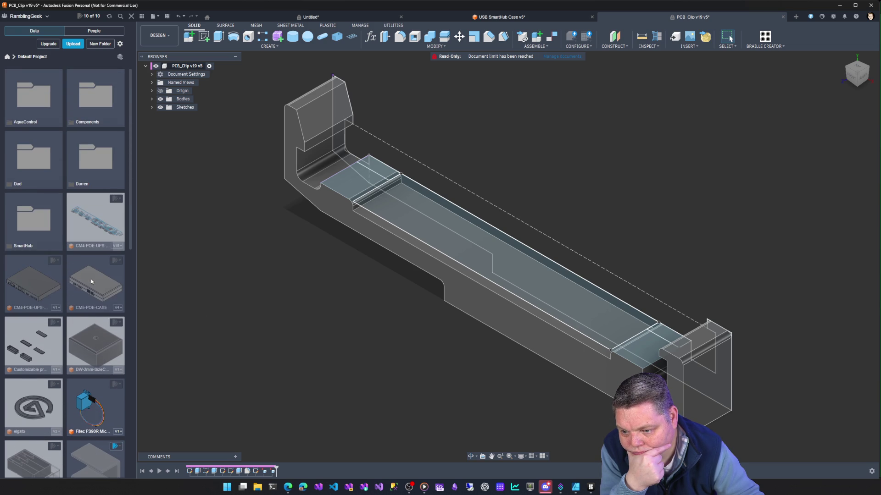
pyautogui.scroll(-5, 51, 238)
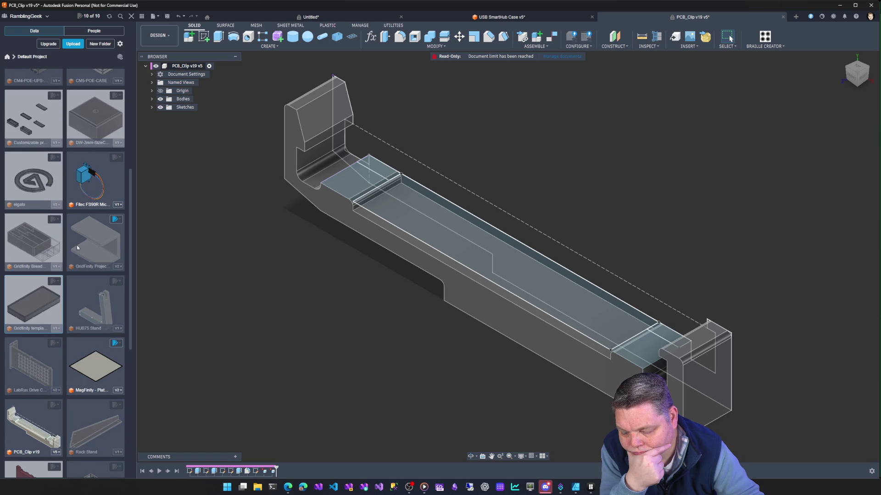
pyautogui.scroll(-1, 77, 248)
pyautogui.click(117, 159)
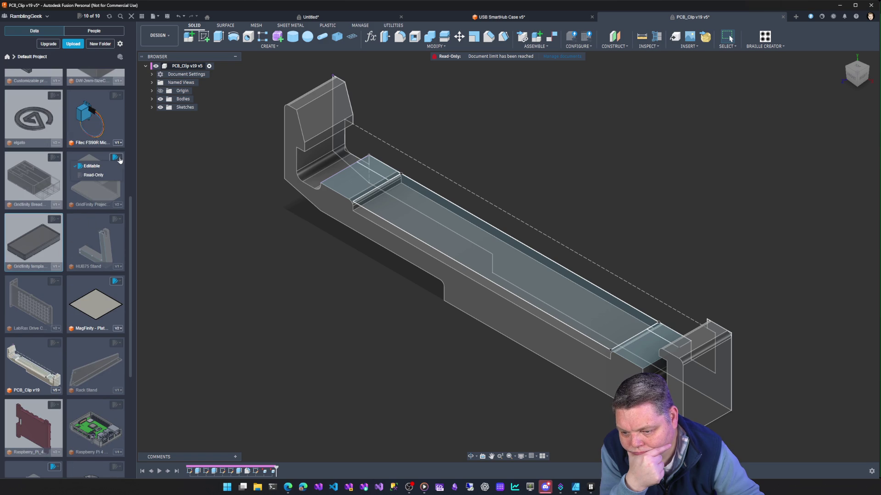
# Make the GridFinity file read-only and check the other project files' editable status.
pyautogui.click(113, 175)
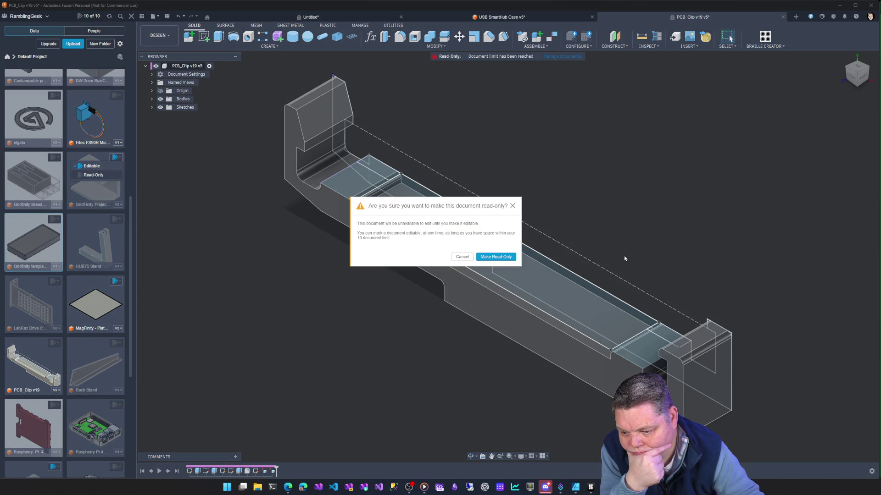
pyautogui.click(482, 258)
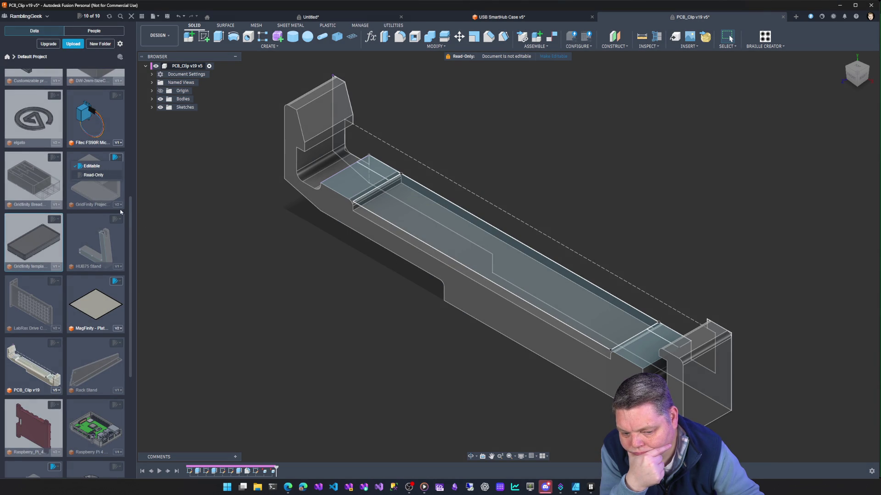
pyautogui.click(54, 158)
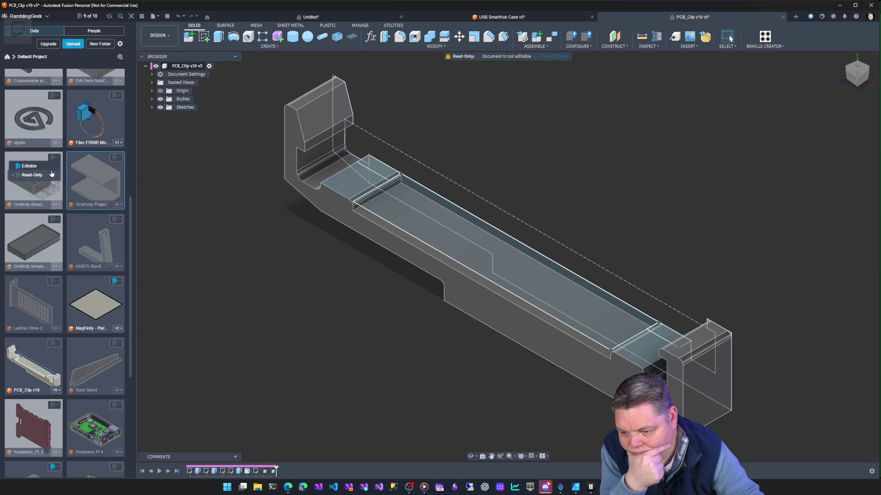
pyautogui.click(121, 98)
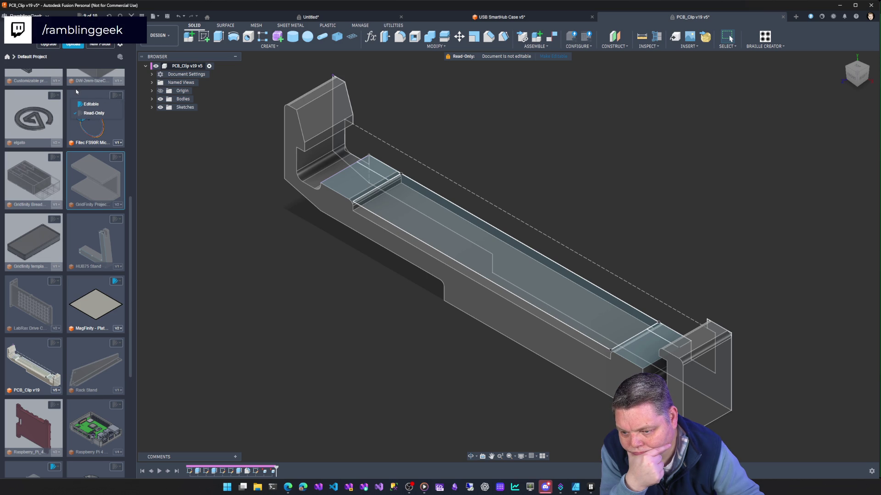
pyautogui.click(57, 95)
pyautogui.scroll(3, 58, 172)
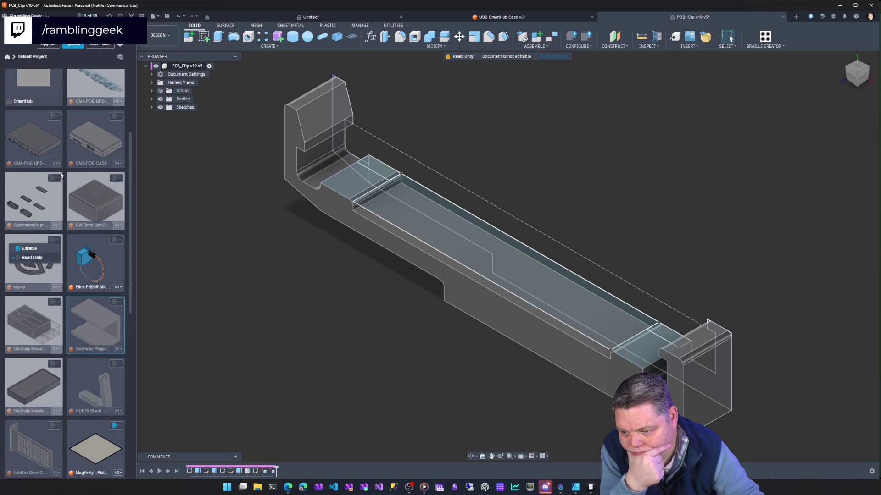
pyautogui.click(55, 179)
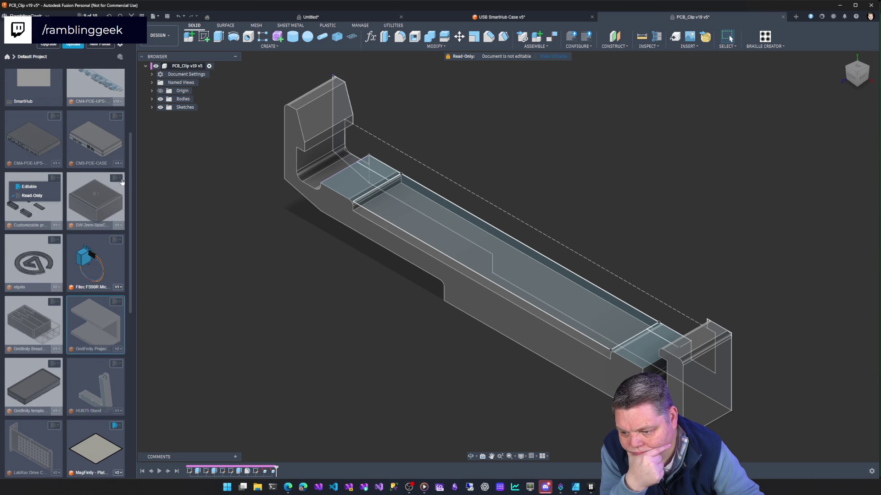
pyautogui.scroll(1, 107, 180)
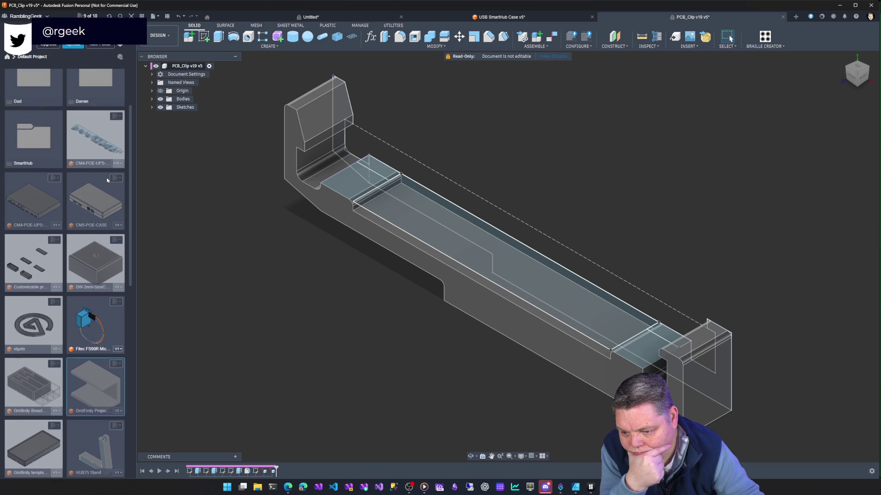
pyautogui.scroll(-4, 106, 178)
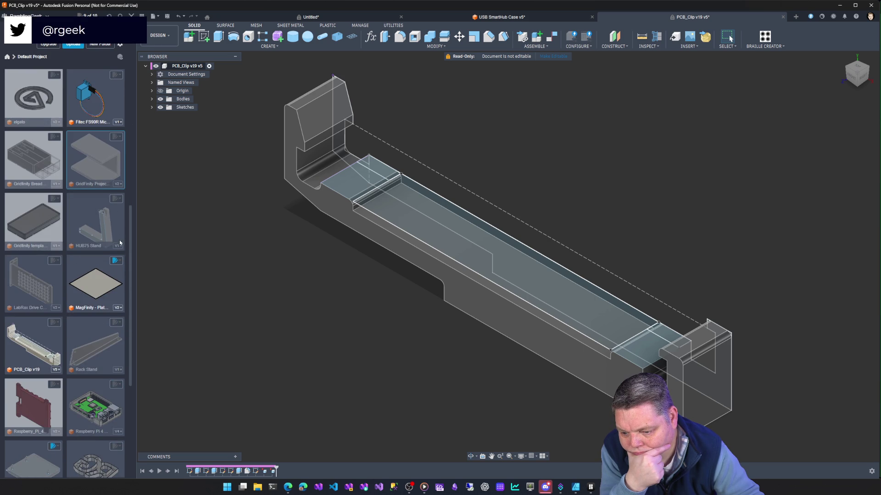
# Make the MagFinity design read-only.
pyautogui.click(117, 261)
pyautogui.click(111, 279)
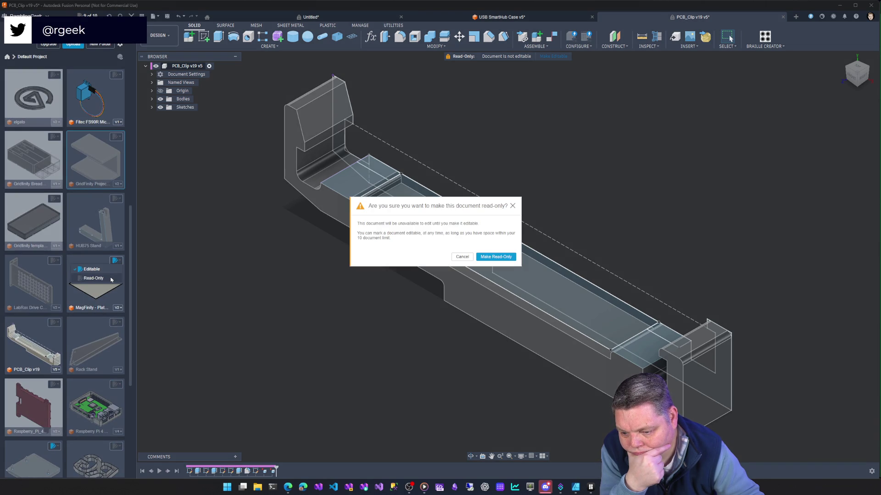
pyautogui.click(485, 259)
# Make the Raspberry Pi project design read-only and open the clip's Parameters dialog.
pyautogui.scroll(-1, 92, 327)
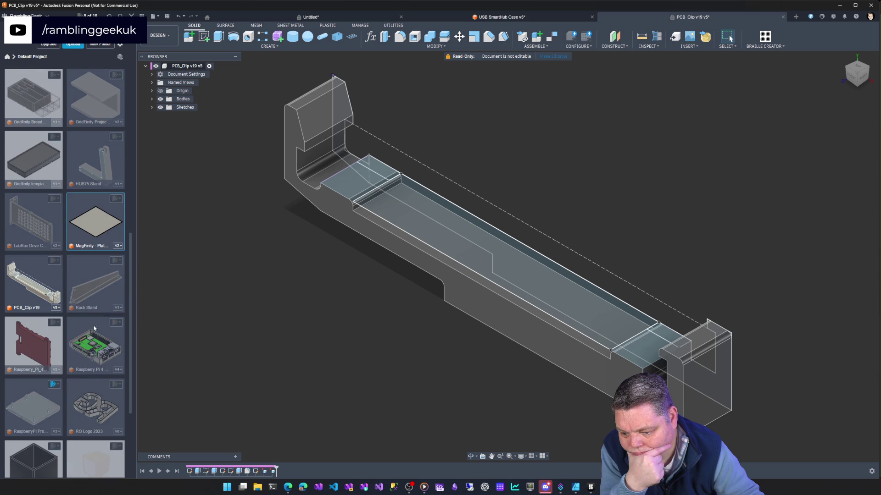
pyautogui.click(117, 261)
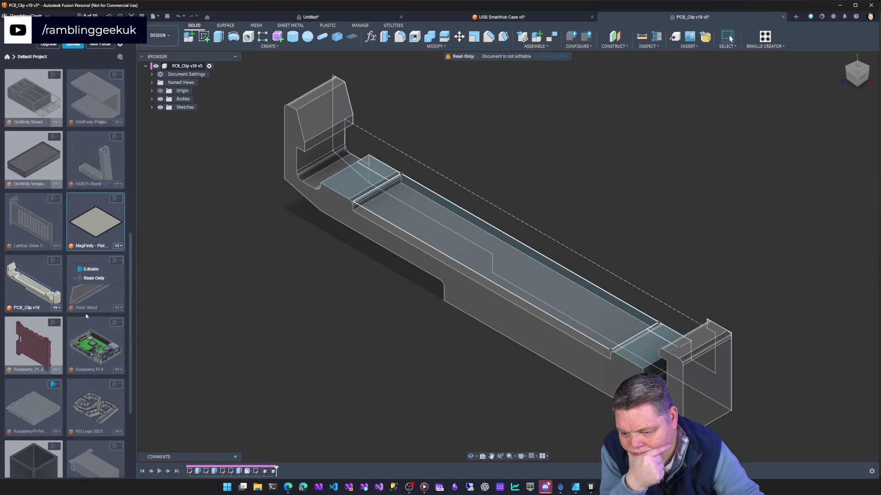
pyautogui.click(119, 326)
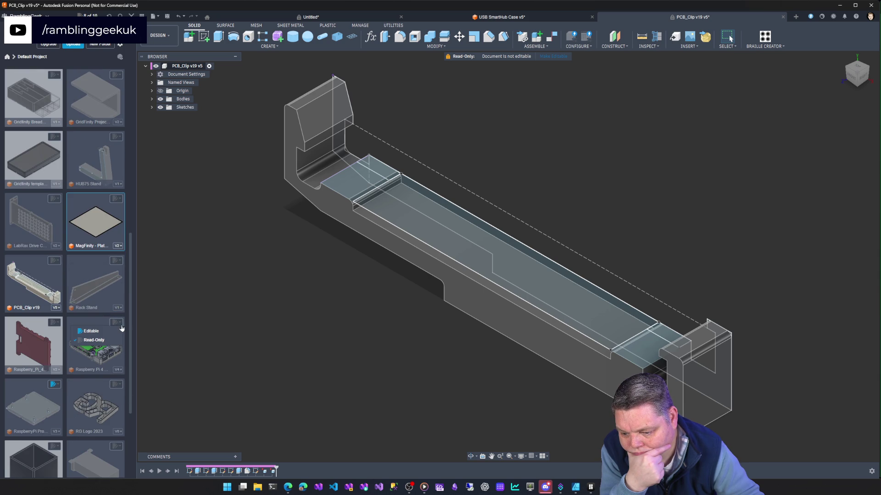
pyautogui.scroll(-1, 83, 272)
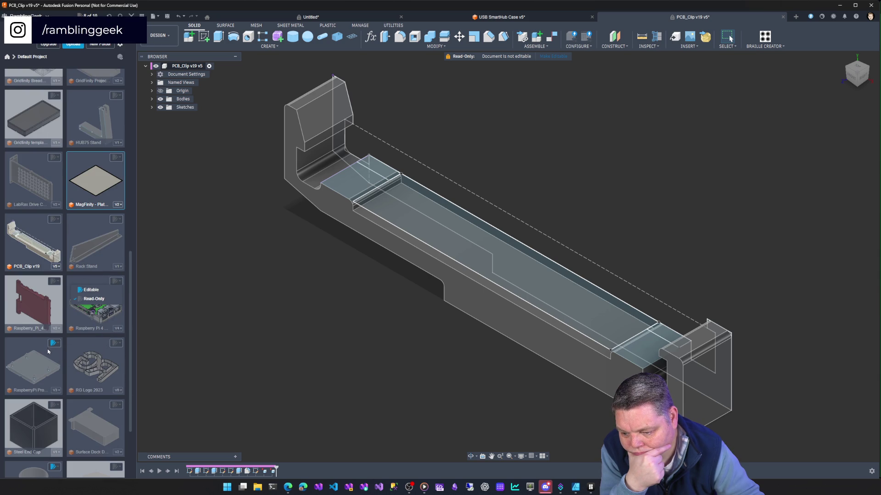
pyautogui.scroll(-1, 46, 358)
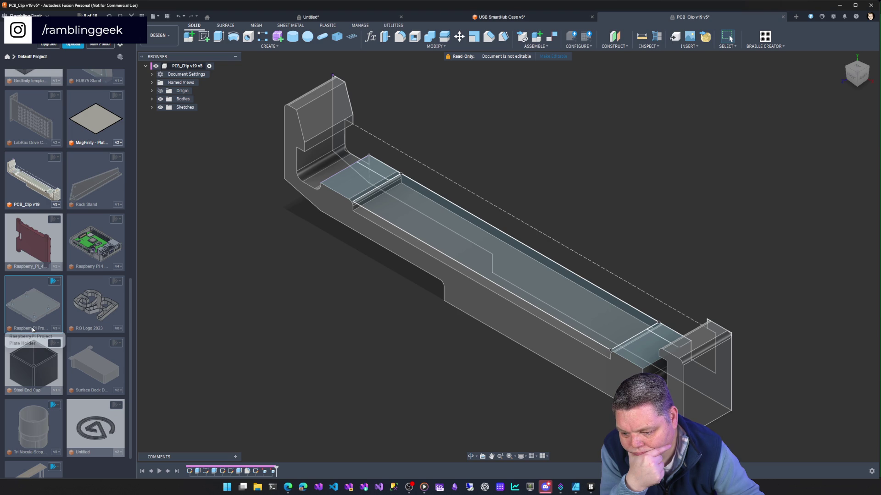
pyautogui.click(54, 282)
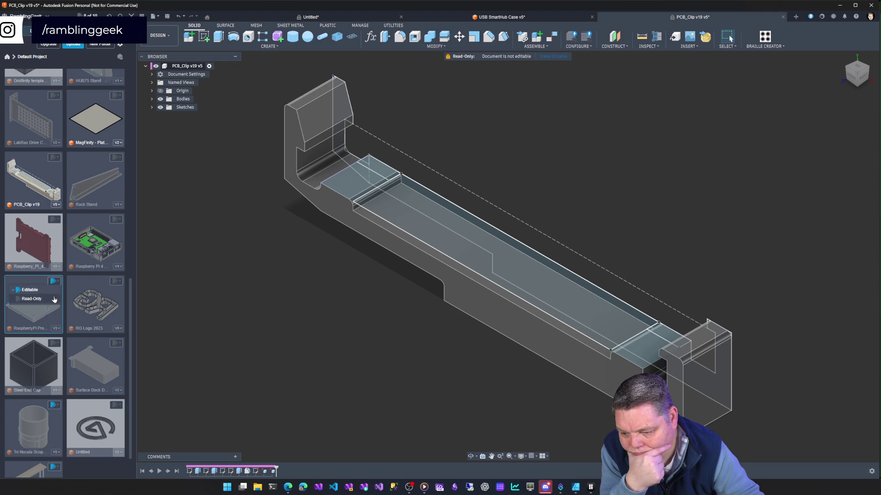
pyautogui.click(54, 299)
pyautogui.click(496, 256)
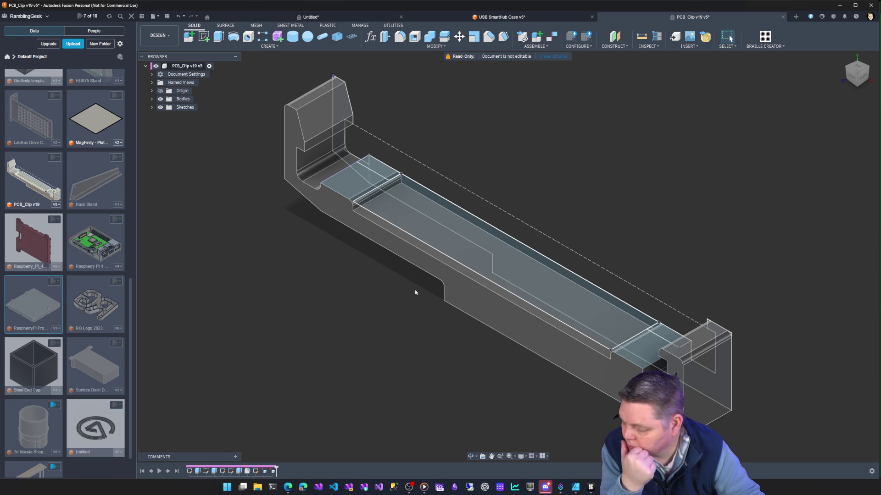
pyautogui.click(370, 37)
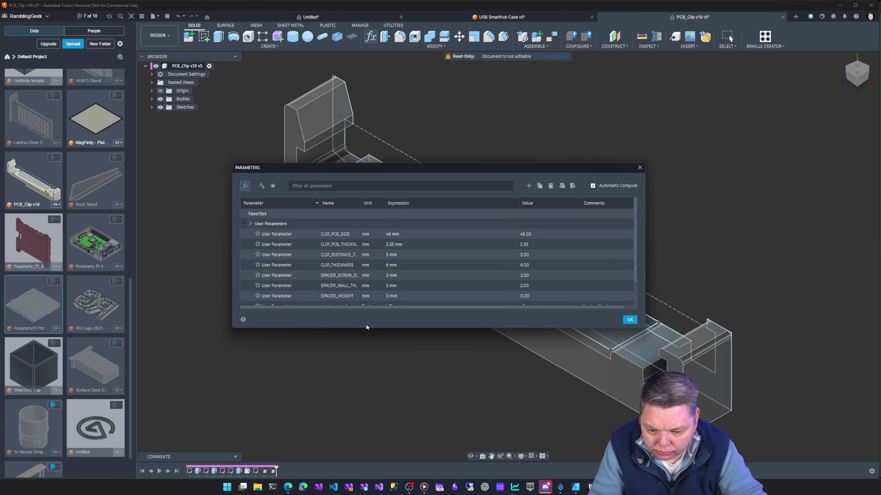
# Set CLIP_PCB_SIZE to 45 mm in Parameters and save a new version of the clip.
pyautogui.moveTo(370, 331); pyautogui.dragTo(367, 371)
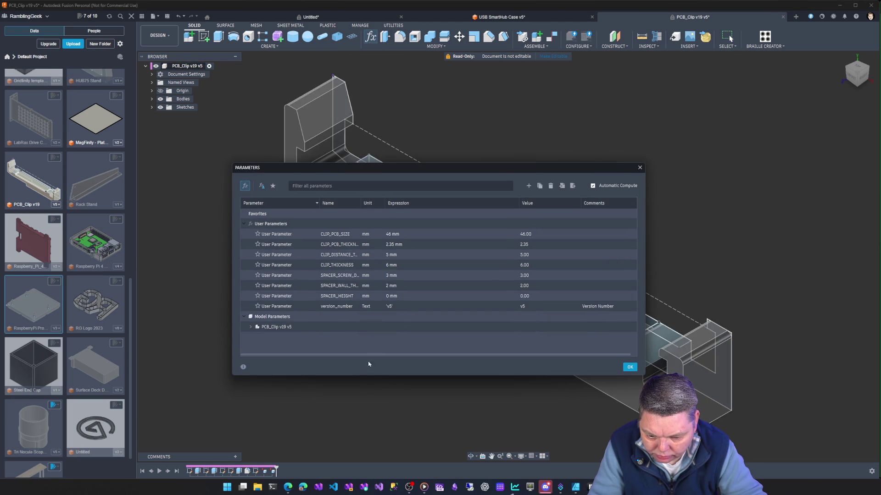
pyautogui.click(407, 234)
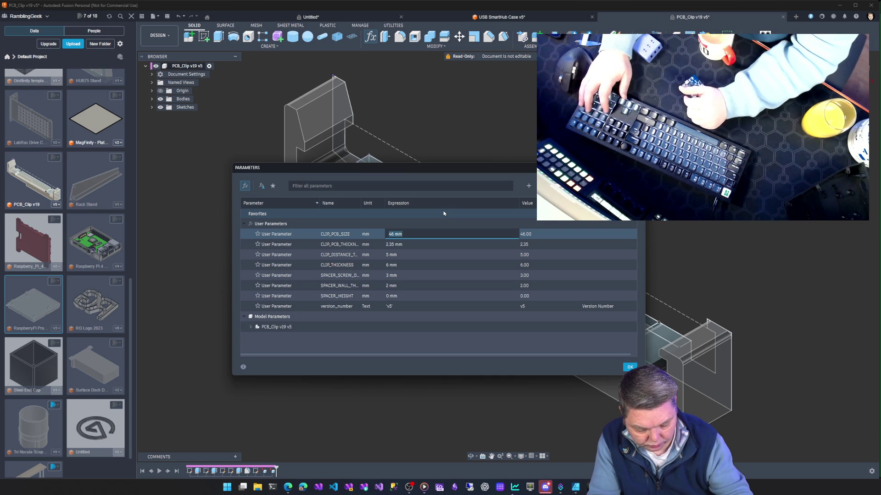
pyautogui.write('45')
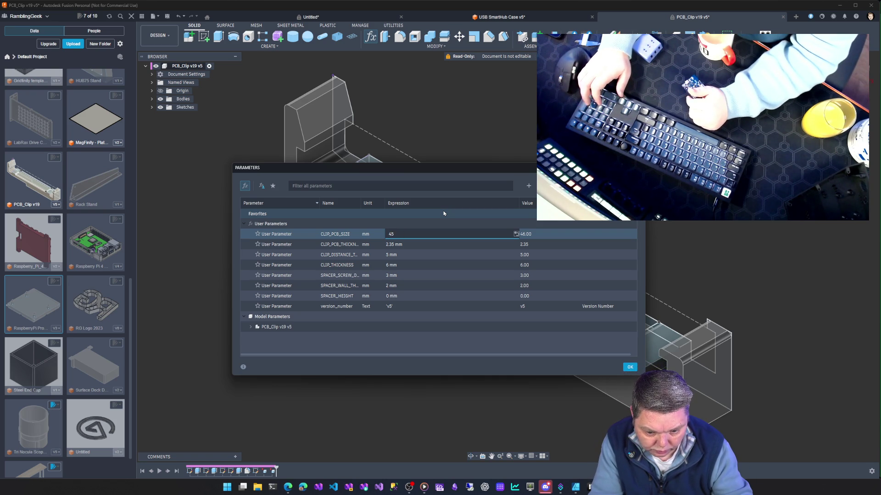
pyautogui.press('Return')
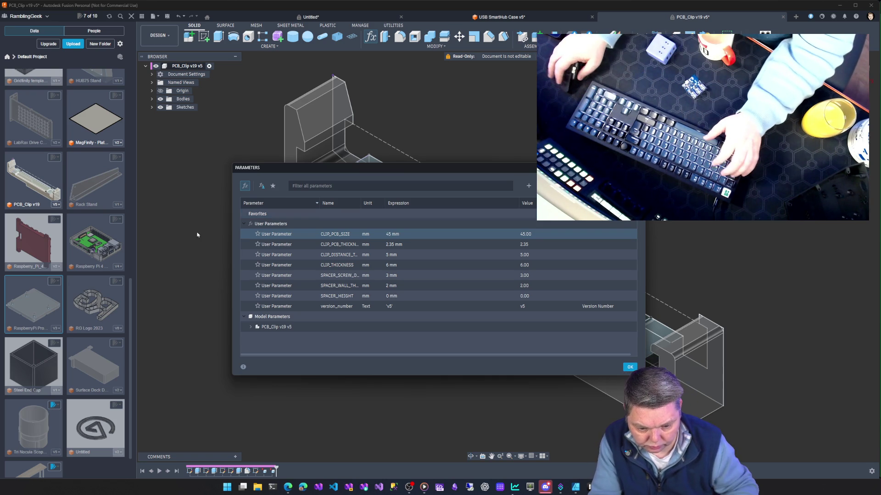
pyautogui.press('Return')
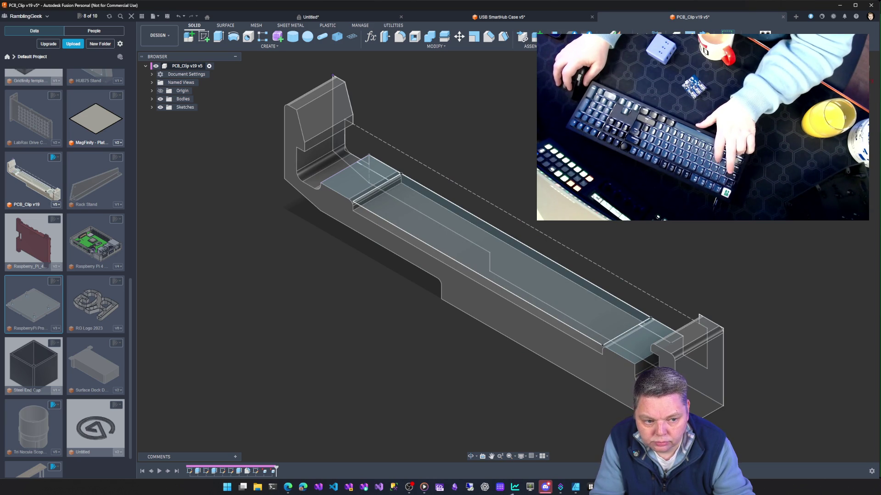
pyautogui.hotkey('ctrl', 's')
pyautogui.click(452, 262)
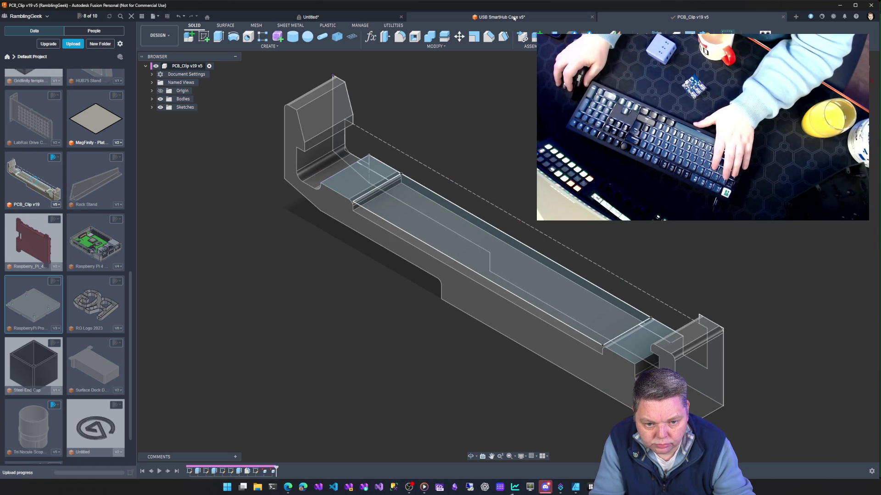
# Remove the PCB_Clip v19 v5:2 and v5:3 components from the USB SmartHub Case.
pyautogui.click(513, 18)
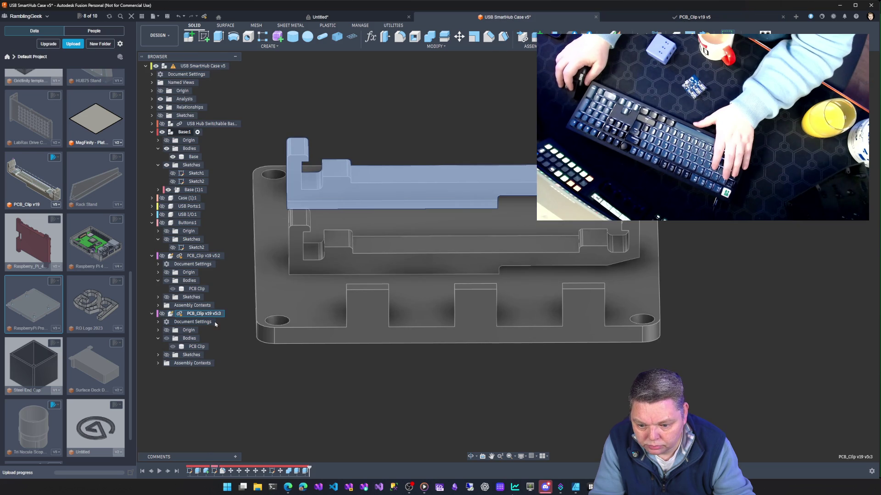
pyautogui.rightClick(197, 256)
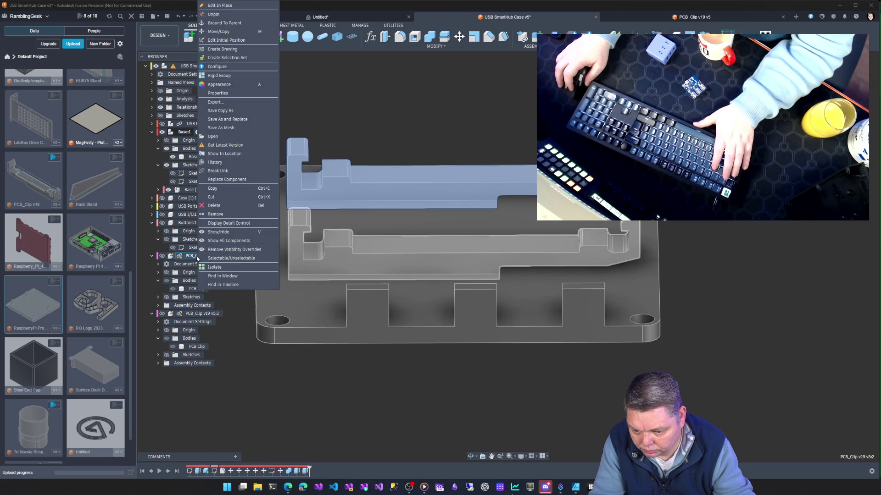
pyautogui.click(232, 215)
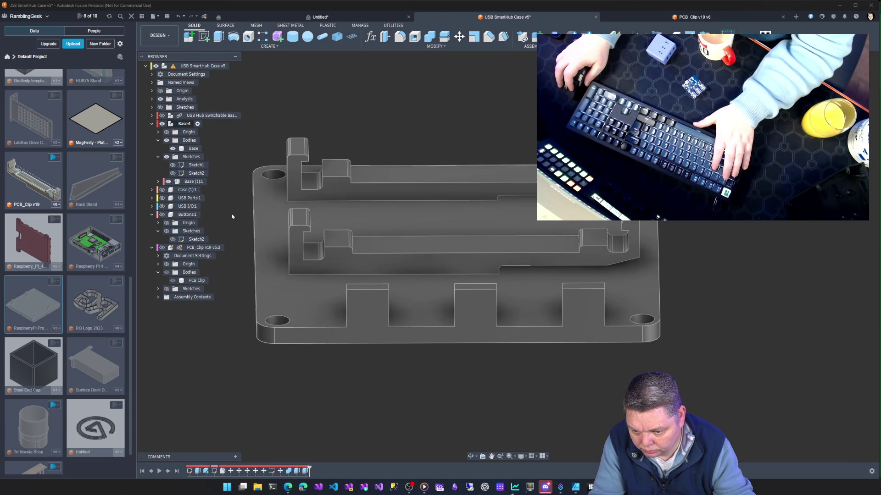
pyautogui.rightClick(212, 251)
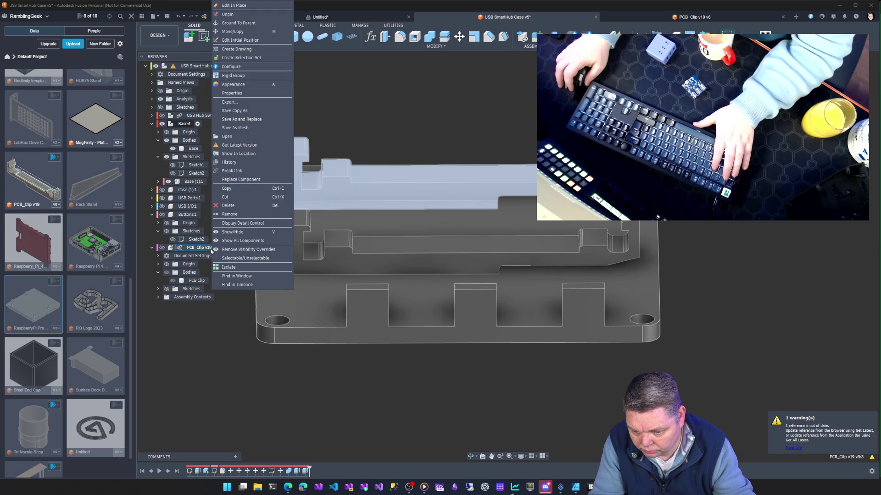
pyautogui.click(238, 217)
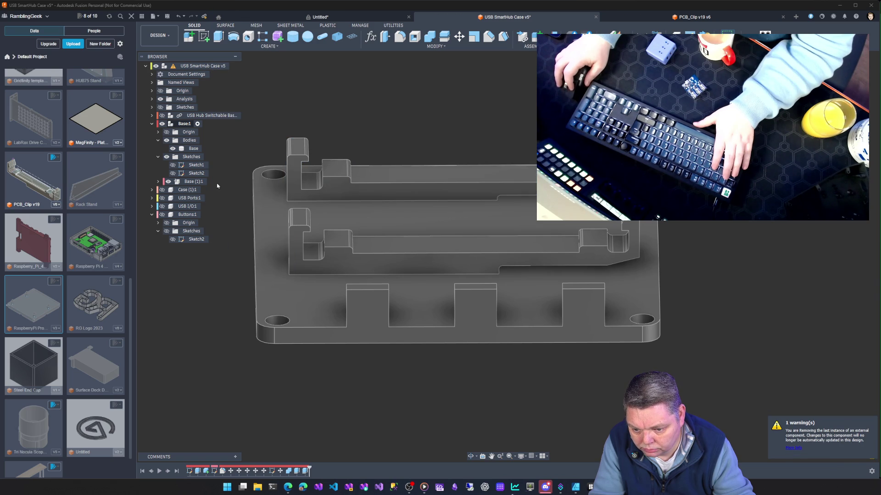
# Delete the leftover clip bodies feature and select the updated PCB_Clip v19 design.
pyautogui.rightClick(289, 471)
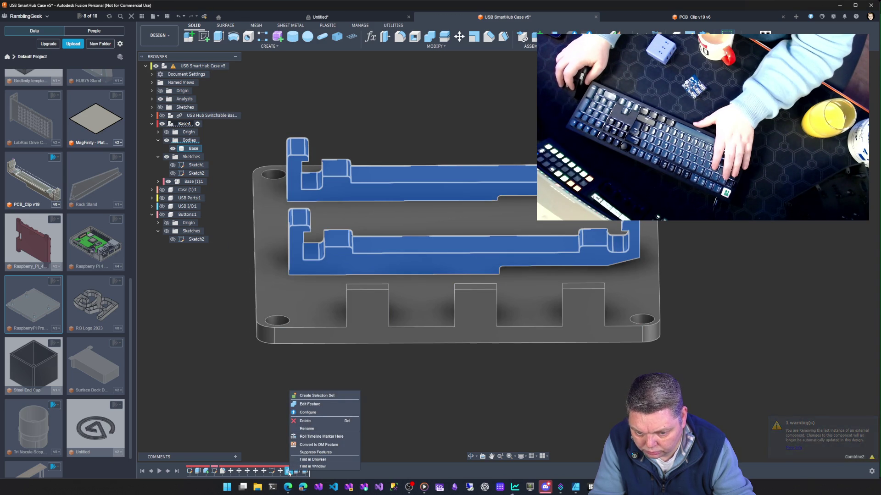
pyautogui.click(316, 424)
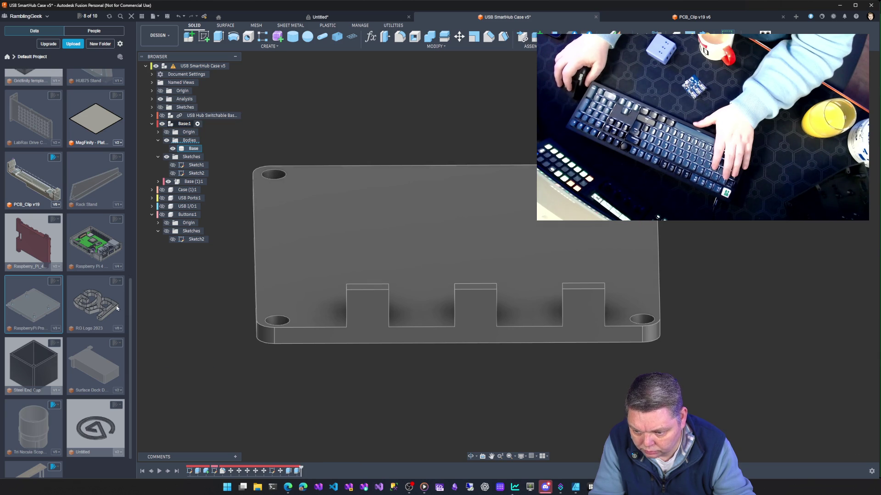
pyautogui.scroll(1, 64, 342)
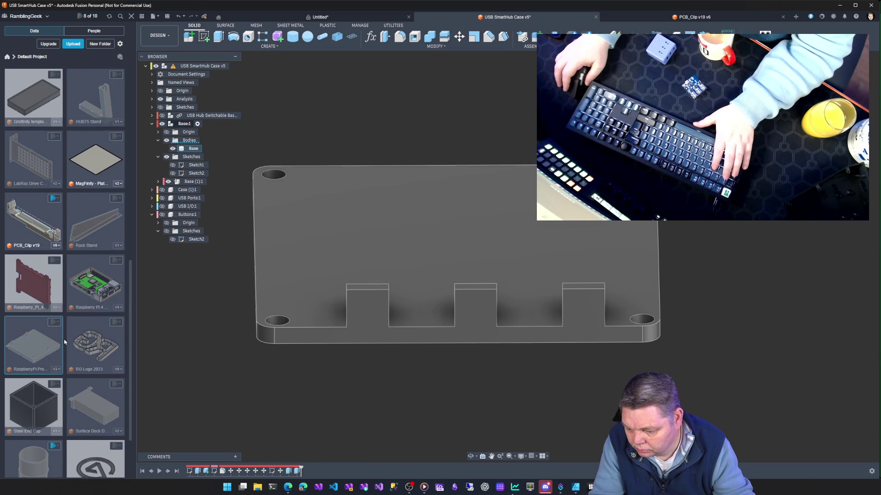
pyautogui.click(45, 215)
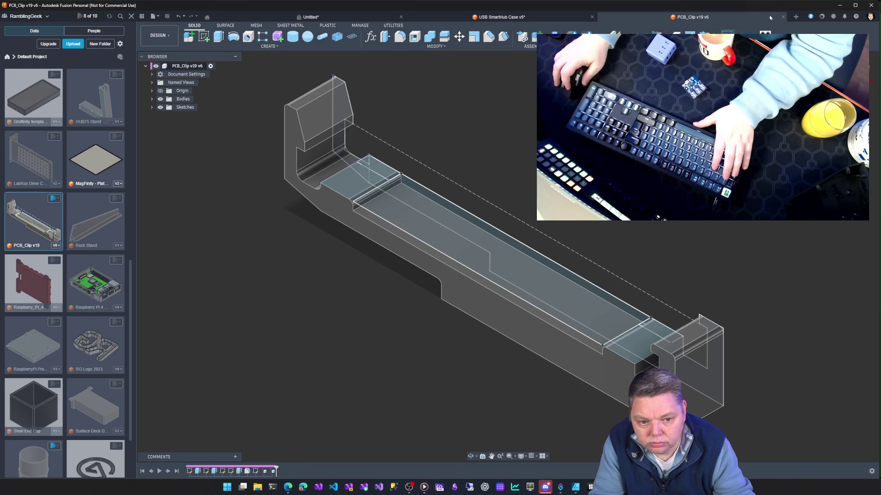
# Close the PCB_Clip v19 v6 and unsaved Untitled tabs, then bring up PCB_Clip v19's options.
pyautogui.click(783, 17)
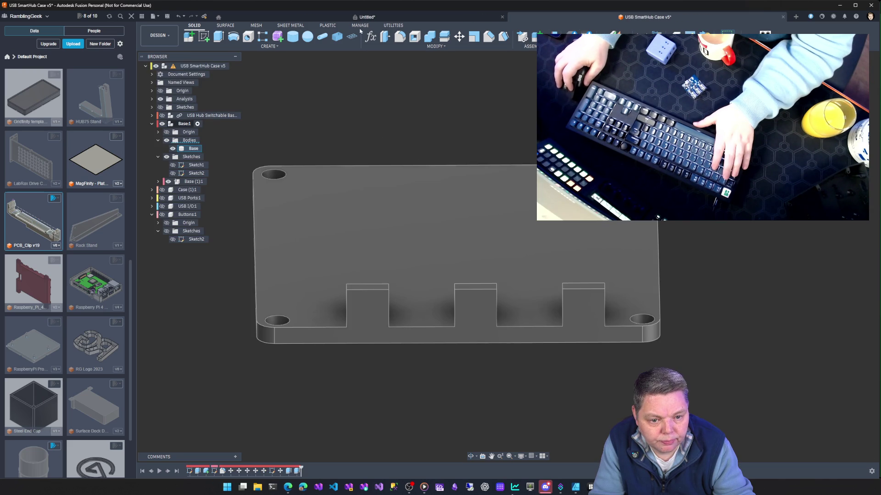
pyautogui.click(479, 20)
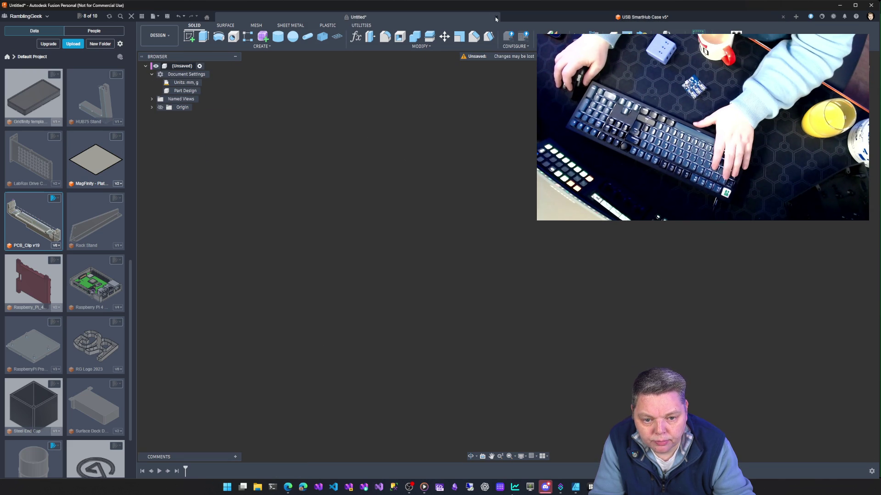
pyautogui.click(495, 18)
pyautogui.click(481, 250)
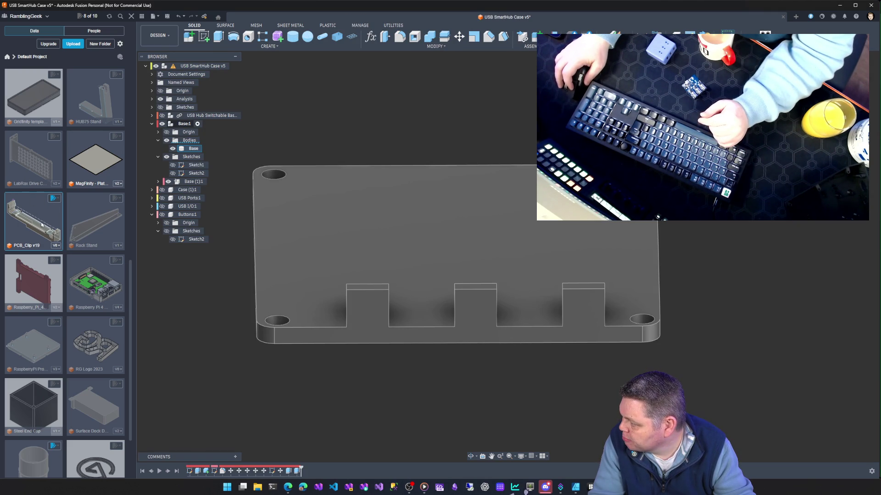
pyautogui.rightClick(42, 219)
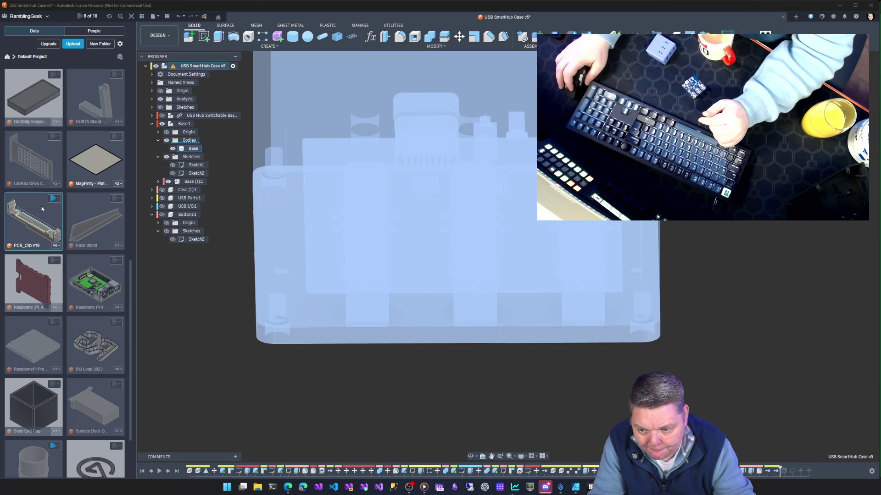
pyautogui.rightClick(42, 209)
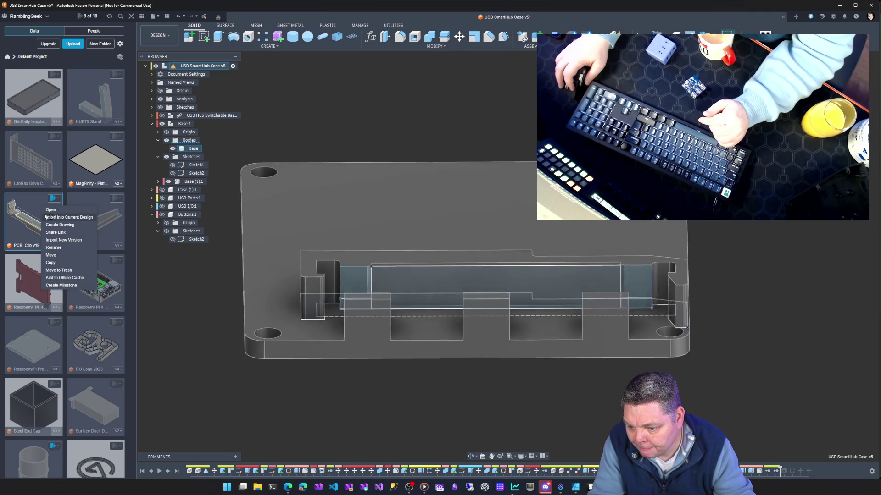
# Insert PCB_Clip v19, rotate it and slide it along the base plate's back edge.
pyautogui.click(44, 217)
pyautogui.scroll(-4, 546, 293)
pyautogui.keyDown('shift'); pyautogui.moveTo(523, 369); pyautogui.dragTo(586, 320, button='middle'); pyautogui.keyUp('shift')
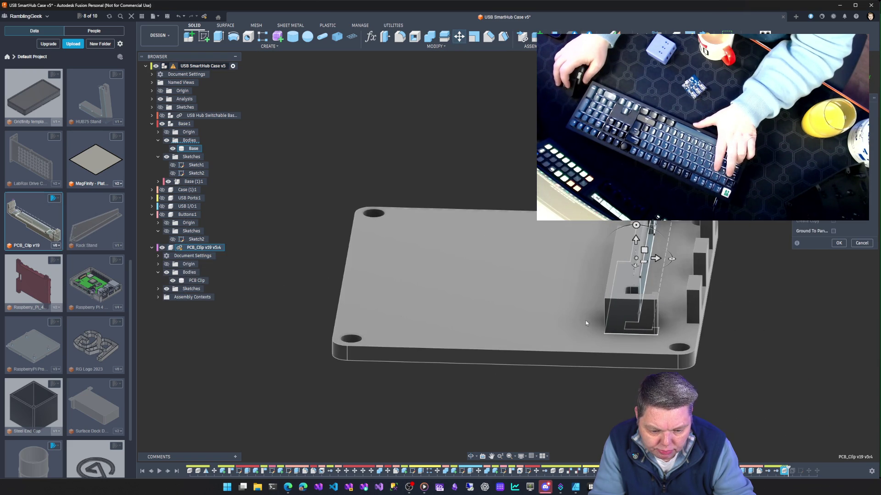
pyautogui.click(672, 260)
pyautogui.moveTo(635, 227)
pyautogui.mouseDown()
pyautogui.moveTo(576, 234)
pyautogui.moveTo(574, 256)
pyautogui.mouseUp()
pyautogui.moveTo(636, 243)
pyautogui.mouseDown()
pyautogui.moveTo(636, 232)
pyautogui.moveTo(635, 243)
pyautogui.mouseUp()
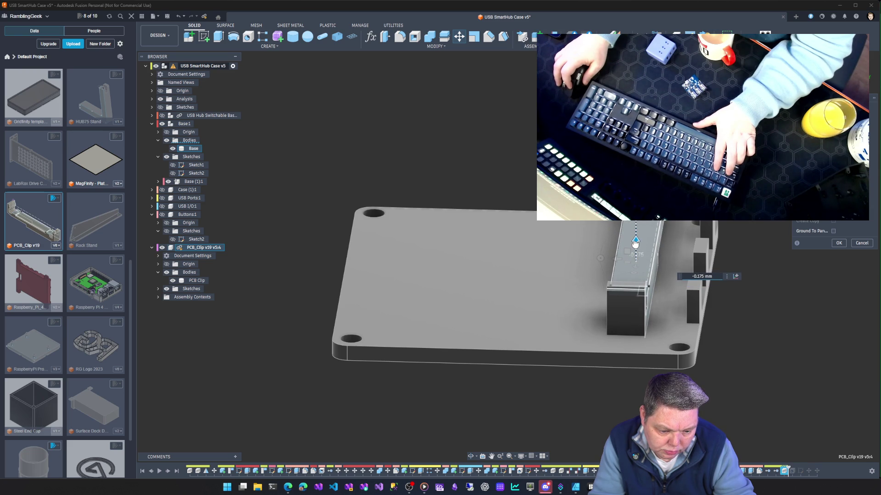
pyautogui.moveTo(560, 403)
pyautogui.keyDown('shift'); pyautogui.mouseDown(button='middle')
pyautogui.moveTo(616, 390)
pyautogui.moveTo(583, 426)
pyautogui.moveTo(546, 270)
pyautogui.mouseUp(button='middle'); pyautogui.keyUp('shift')
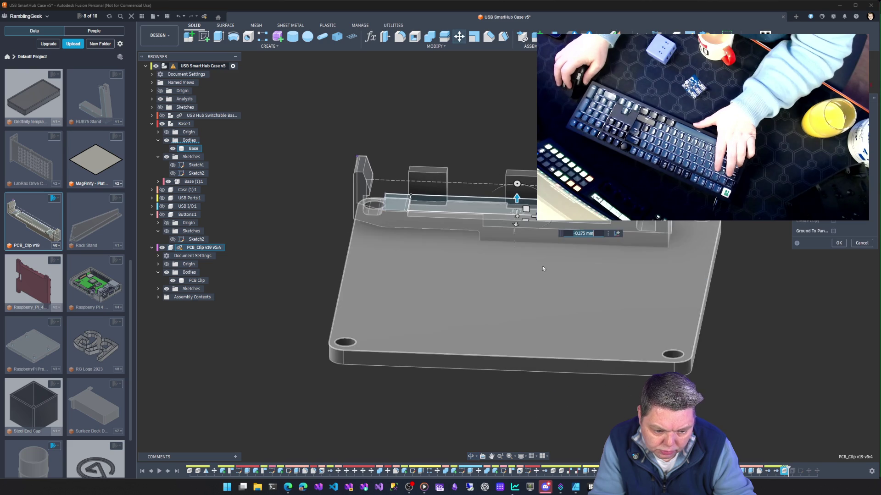
pyautogui.moveTo(532, 216); pyautogui.dragTo(546, 220)
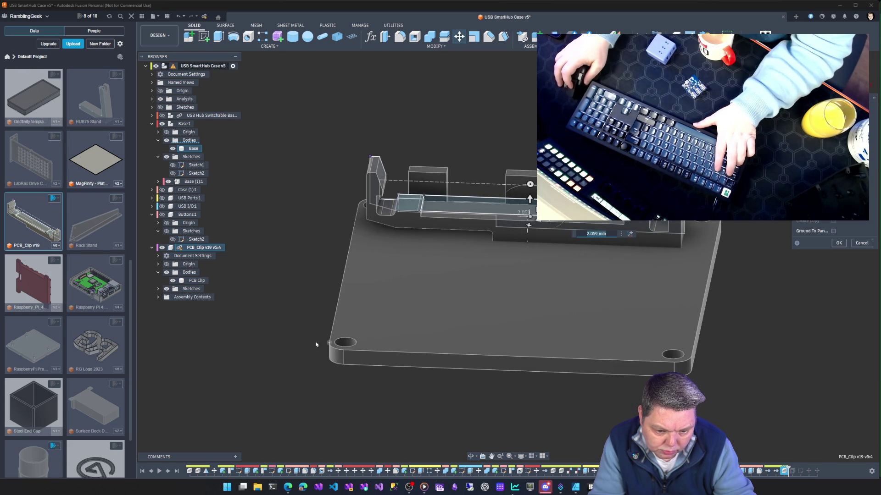
pyautogui.press('Return')
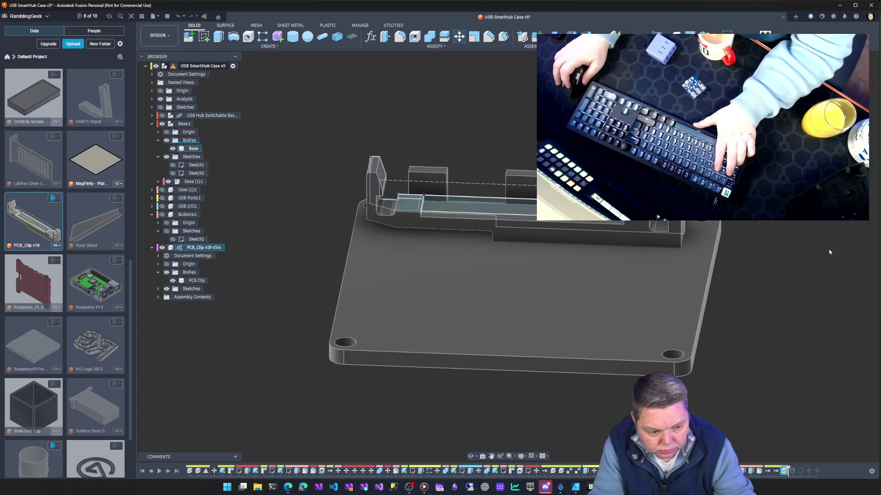
pyautogui.rightClick(206, 248)
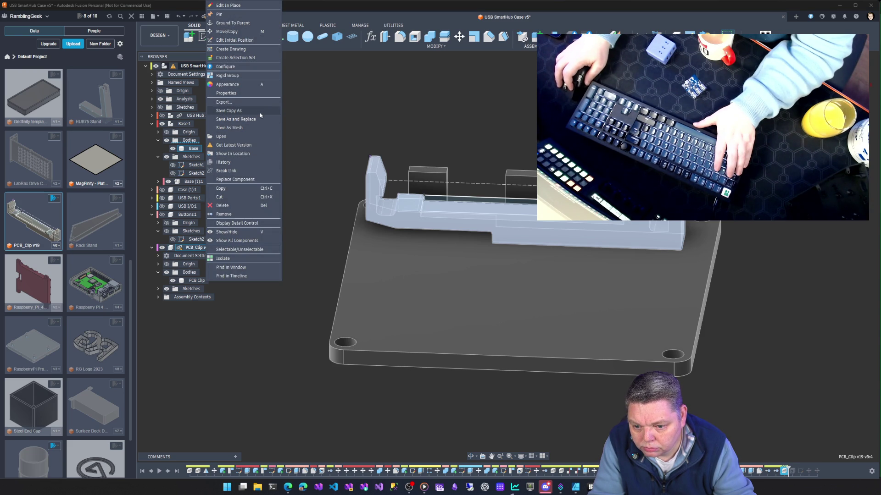
# Update the inserted clip to its latest version and nudge it slightly upward with Move/Copy.
pyautogui.click(254, 146)
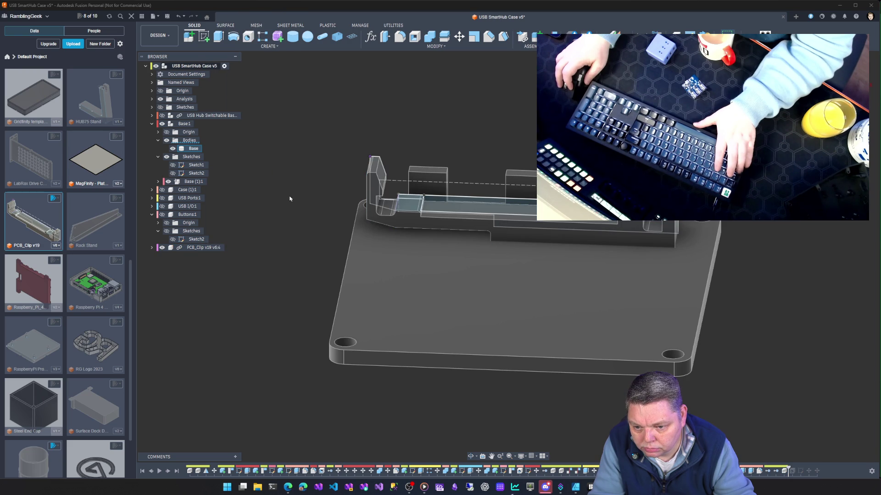
pyautogui.moveTo(327, 158)
pyautogui.keyDown('shift'); pyautogui.mouseDown(button='middle')
pyautogui.moveTo(331, 177)
pyautogui.moveTo(321, 183)
pyautogui.mouseUp(button='middle'); pyautogui.keyUp('shift')
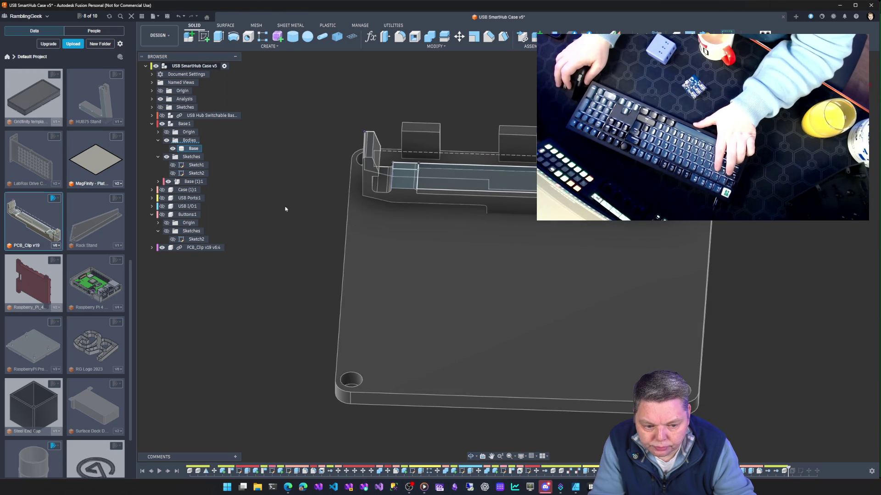
pyautogui.rightClick(182, 250)
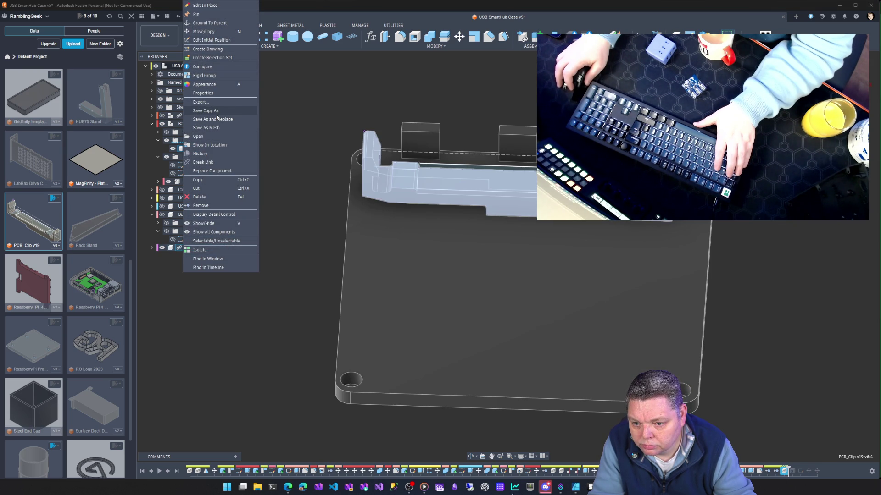
pyautogui.click(216, 32)
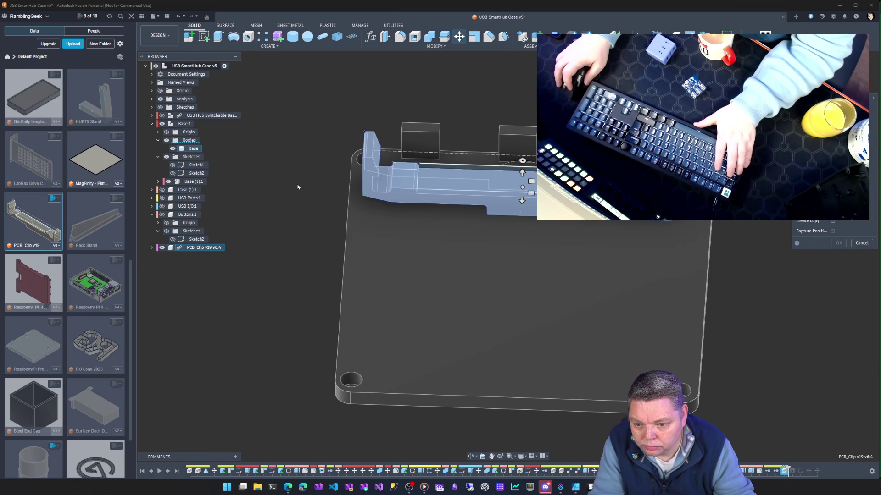
pyautogui.moveTo(524, 202)
pyautogui.mouseDown()
pyautogui.moveTo(520, 229)
pyautogui.moveTo(519, 199)
pyautogui.mouseUp()
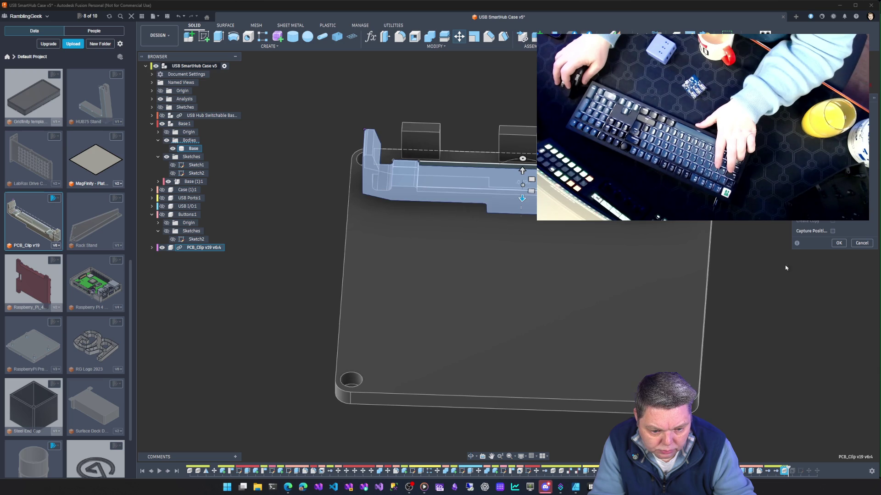
pyautogui.click(859, 245)
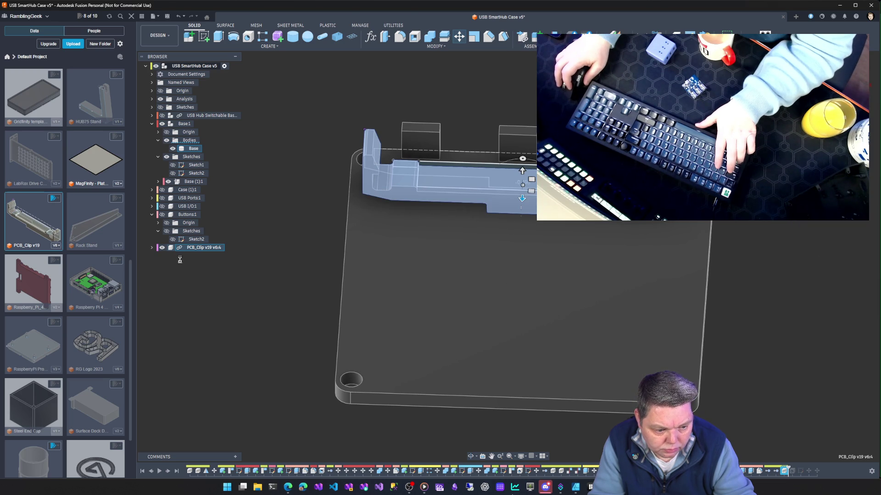
pyautogui.press('Escape')
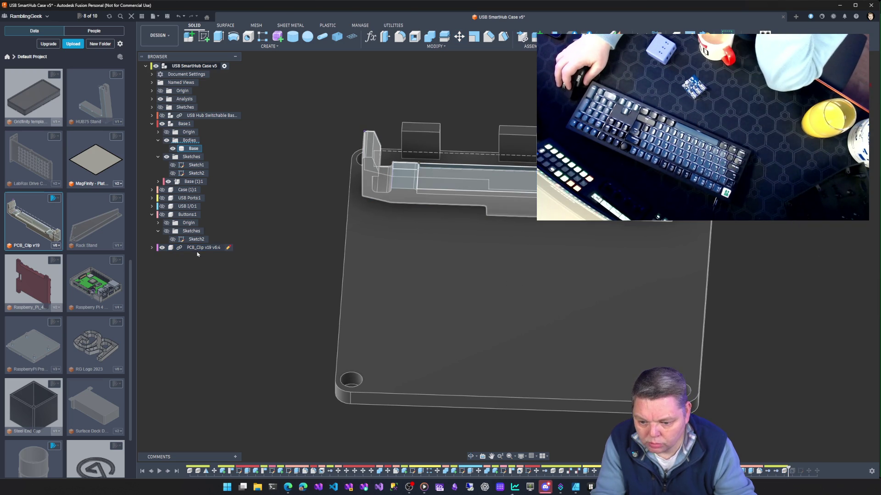
pyautogui.rightClick(198, 250)
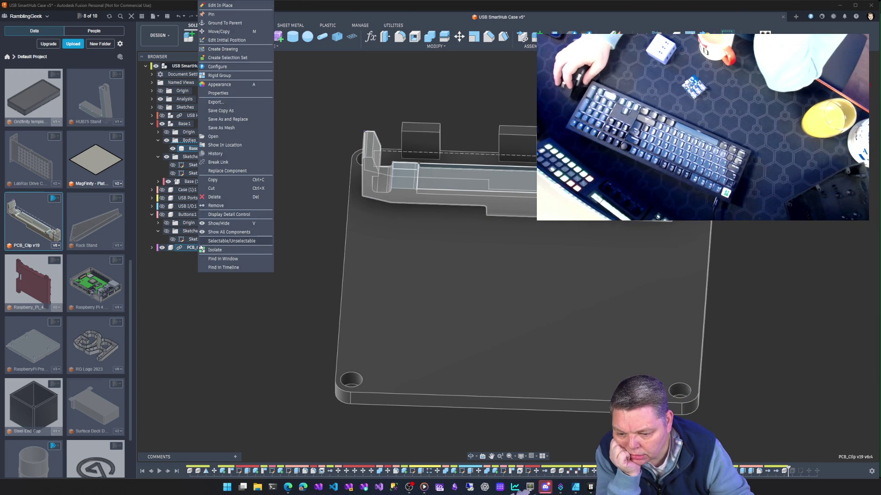
# Copy the PCB clip, paste it into the root component and move it 29.664 mm forward.
pyautogui.click(212, 180)
pyautogui.rightClick(182, 66)
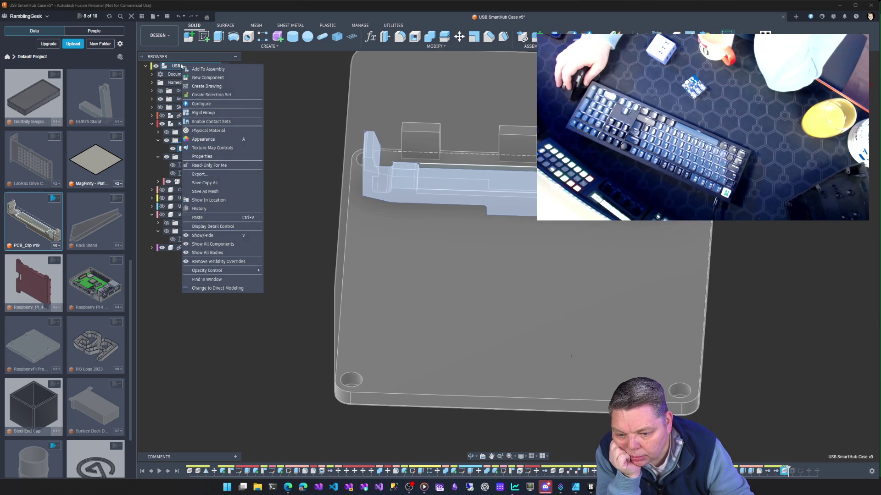
pyautogui.click(218, 217)
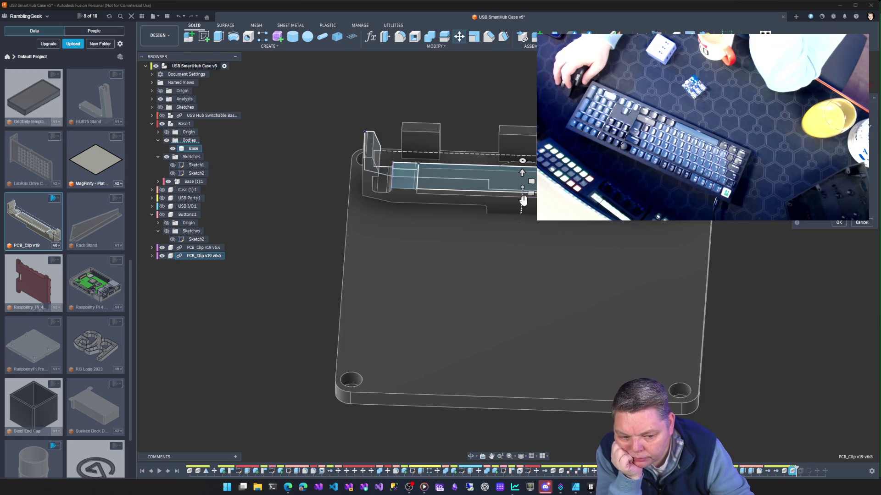
pyautogui.moveTo(523, 201); pyautogui.dragTo(522, 331)
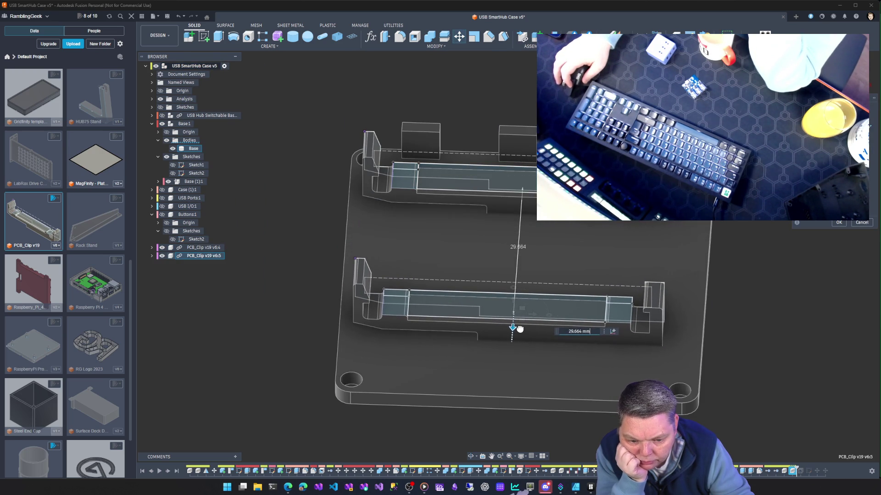
pyautogui.click(841, 223)
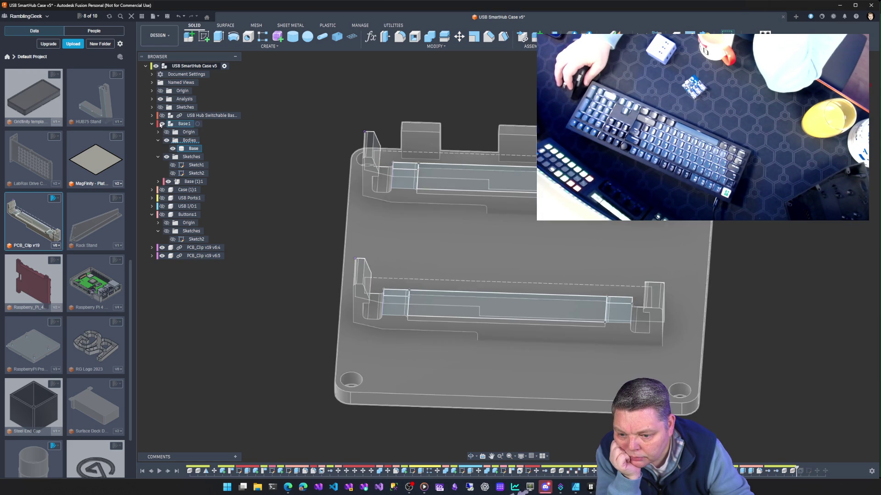
# Show the USB Hub Switchable Base circuit board and view the case from a low side angle.
pyautogui.click(162, 115)
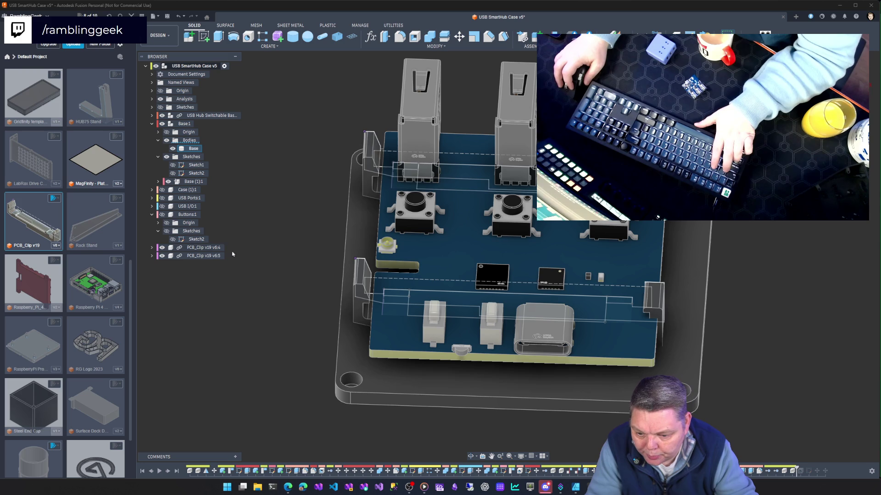
pyautogui.rightClick(214, 249)
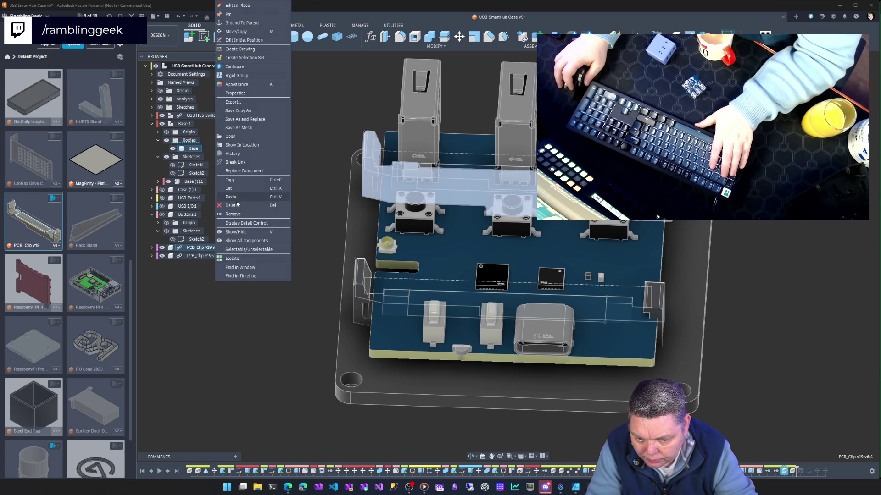
pyautogui.moveTo(277, 421)
pyautogui.keyDown('shift'); pyautogui.mouseDown(button='middle')
pyautogui.moveTo(236, 350)
pyautogui.moveTo(347, 318)
pyautogui.moveTo(350, 326)
pyautogui.moveTo(337, 320)
pyautogui.moveTo(356, 311)
pyautogui.moveTo(347, 317)
pyautogui.mouseUp(button='middle'); pyautogui.keyUp('shift')
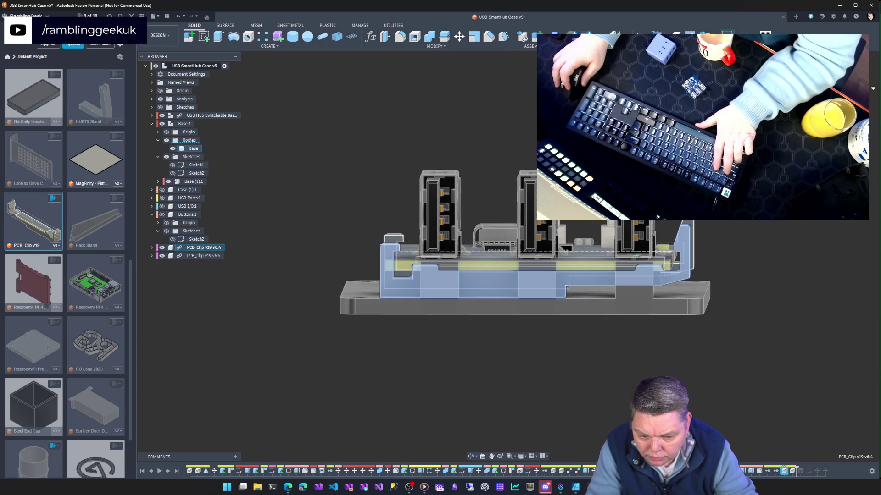
# Move the PCB_Clip v19 v6:4 clip 1.403 mm left against the board.
pyautogui.rightClick(214, 255)
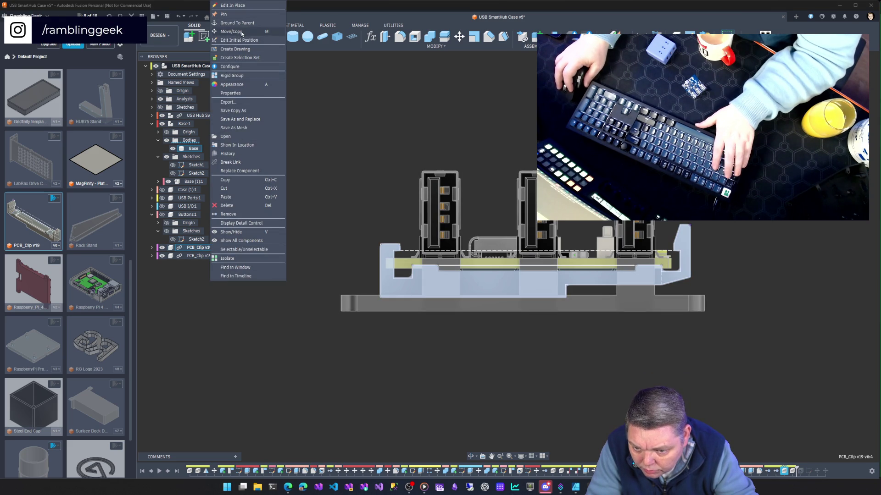
pyautogui.click(242, 31)
pyautogui.moveTo(517, 276); pyautogui.dragTo(503, 275)
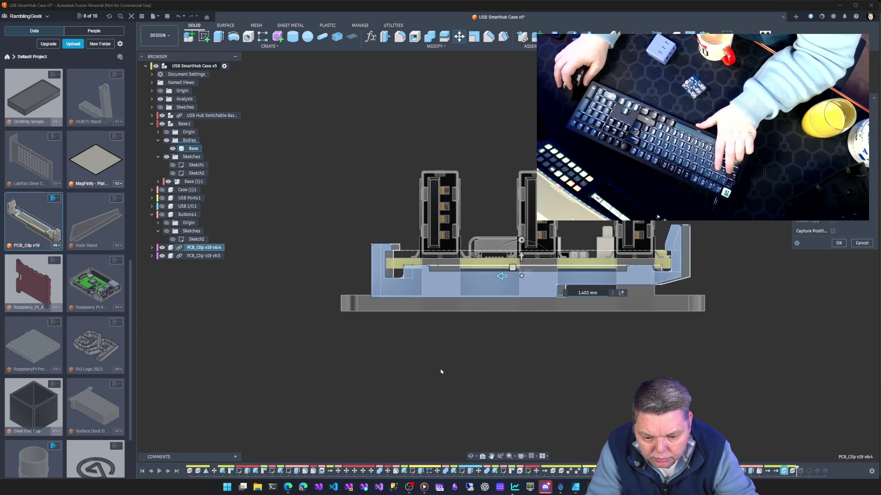
pyautogui.moveTo(427, 370)
pyautogui.keyDown('shift'); pyautogui.mouseDown(button='middle')
pyautogui.moveTo(506, 366)
pyautogui.moveTo(507, 351)
pyautogui.moveTo(596, 349)
pyautogui.moveTo(663, 374)
pyautogui.mouseUp(button='middle'); pyautogui.keyUp('shift')
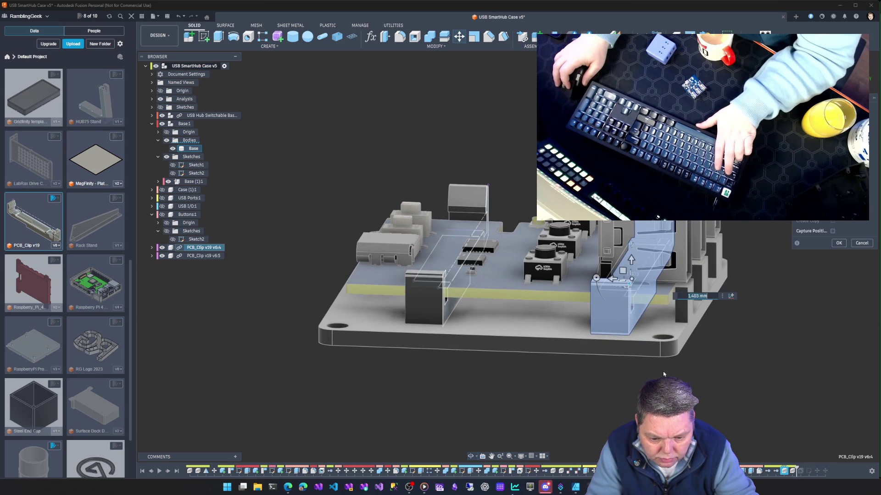
pyautogui.click(838, 243)
# Compare the side faces of the two PCB clips to check their spacing.
pyautogui.press('s')
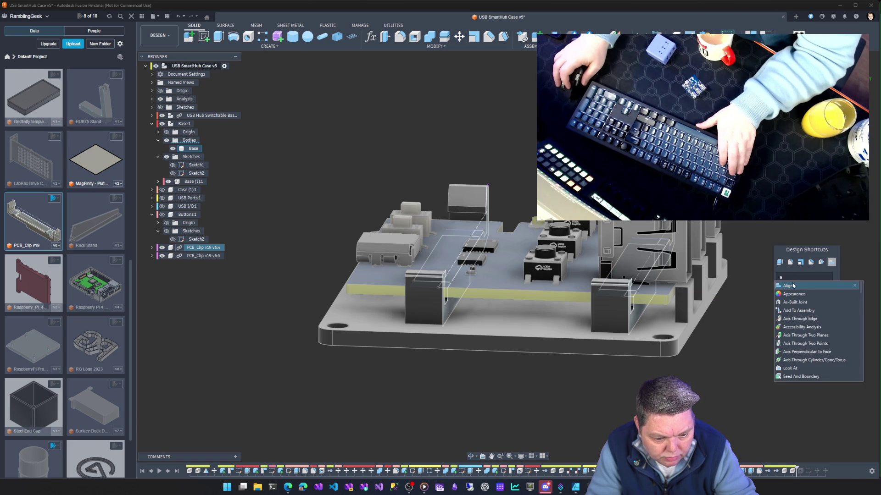
pyautogui.press('Escape')
pyautogui.moveTo(617, 377)
pyautogui.keyDown('shift'); pyautogui.mouseDown(button='middle')
pyautogui.moveTo(596, 354)
pyautogui.moveTo(597, 370)
pyautogui.moveTo(592, 316)
pyautogui.mouseUp(button='middle'); pyautogui.keyUp('shift')
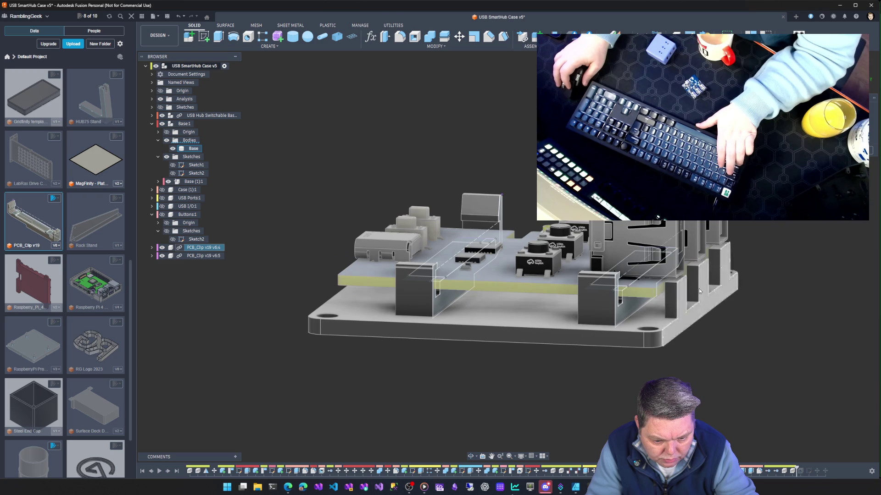
pyautogui.click(593, 312)
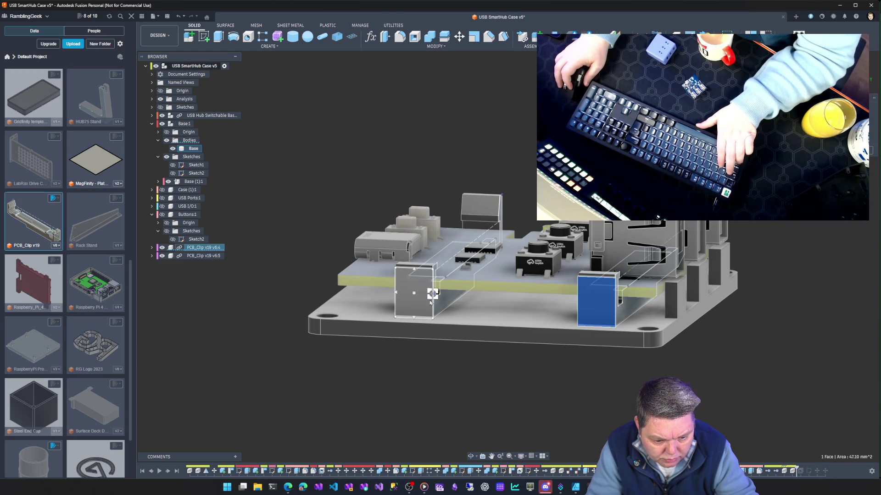
pyautogui.keyDown('ctrl'); pyautogui.click(426, 300); pyautogui.keyUp('ctrl')
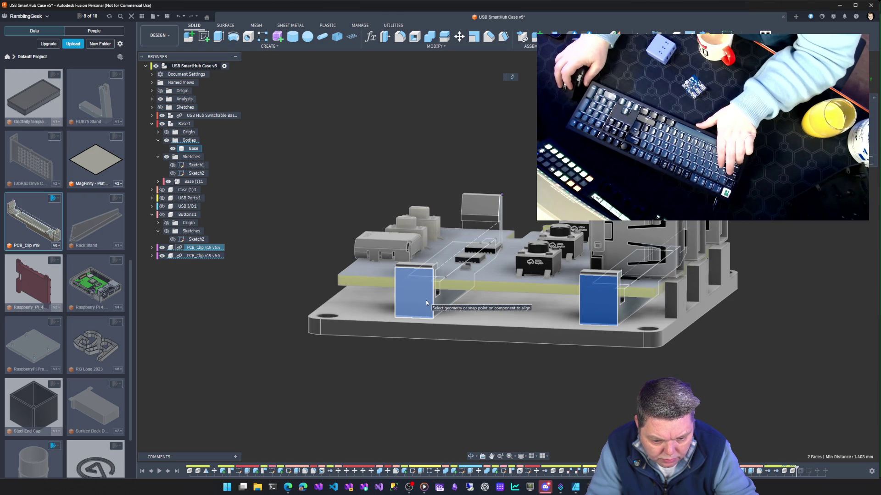
pyautogui.click(544, 360)
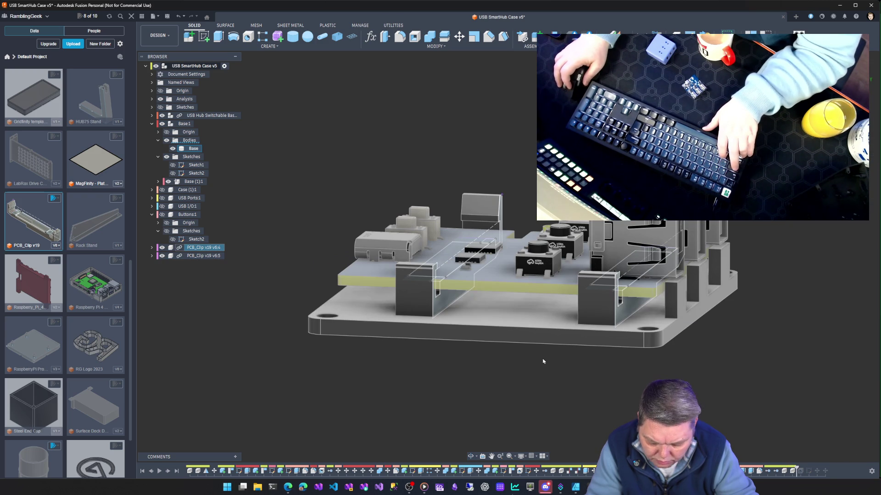
# Align the left clip's face to the right clip's face, then show the case shell.
pyautogui.press('s')
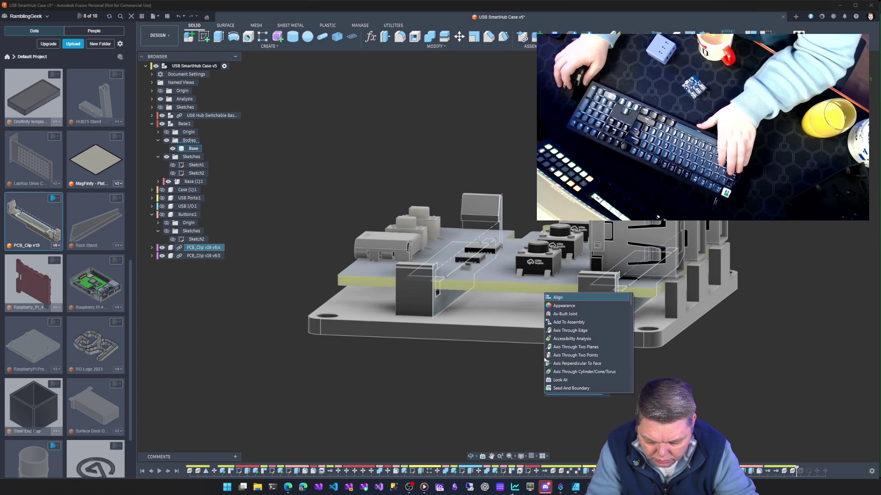
pyautogui.click(561, 297)
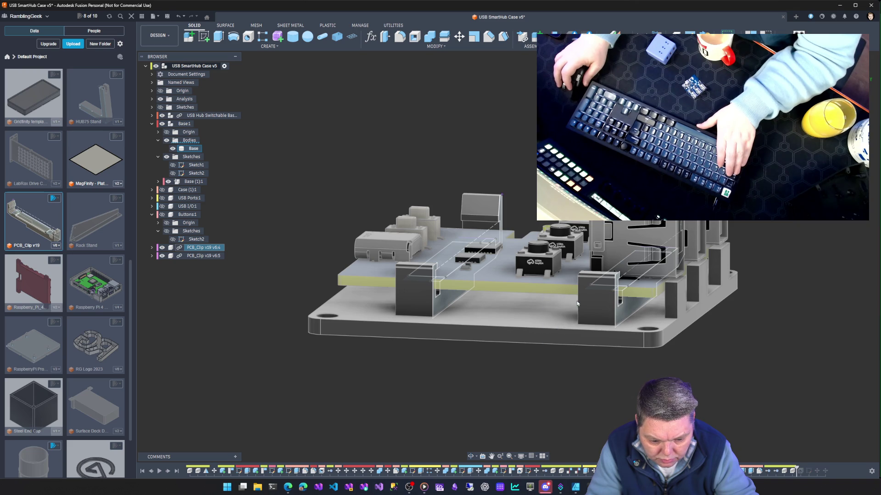
pyautogui.click(404, 300)
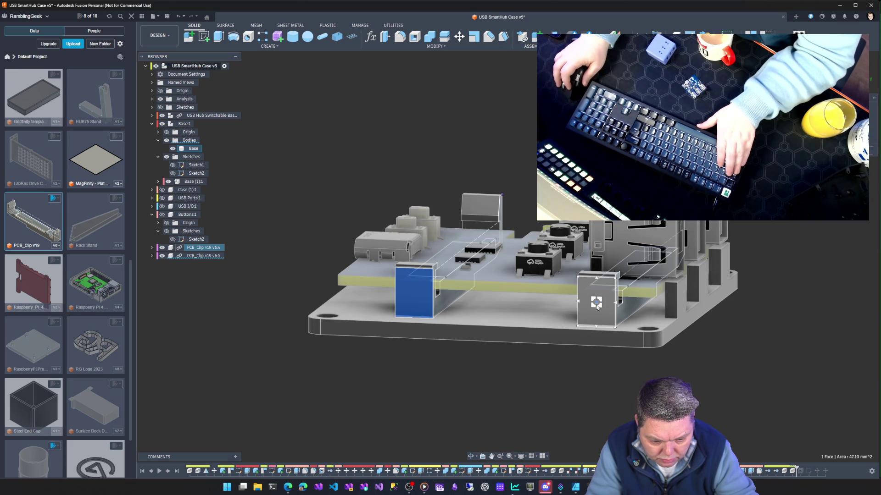
pyautogui.click(596, 303)
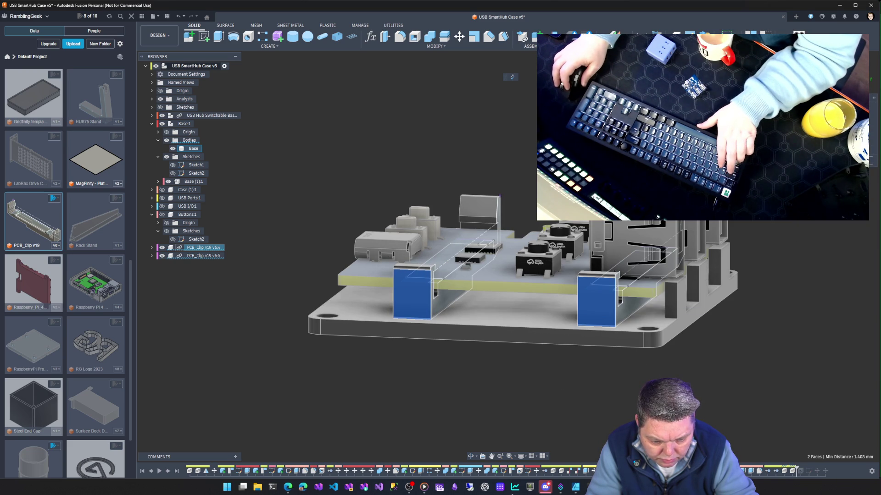
pyautogui.moveTo(486, 356)
pyautogui.keyDown('shift'); pyautogui.mouseDown(button='middle')
pyautogui.moveTo(444, 352)
pyautogui.moveTo(554, 347)
pyautogui.moveTo(545, 348)
pyautogui.mouseUp(button='middle'); pyautogui.keyUp('shift')
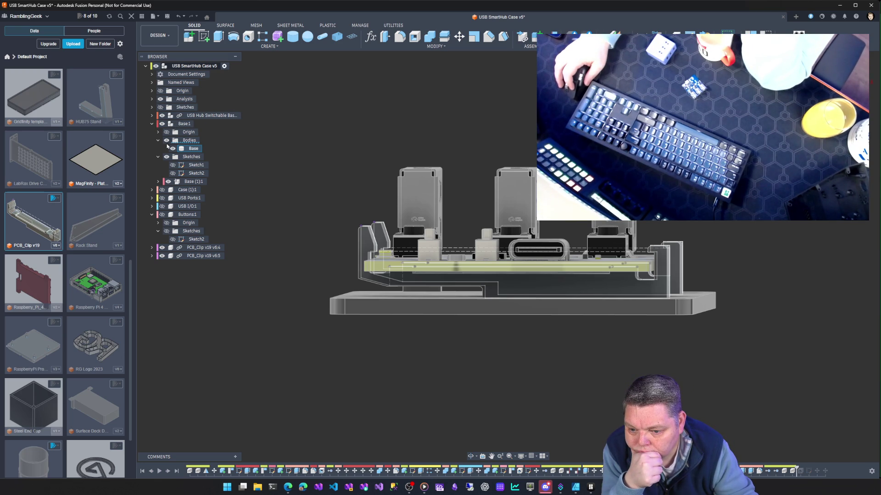
pyautogui.click(168, 183)
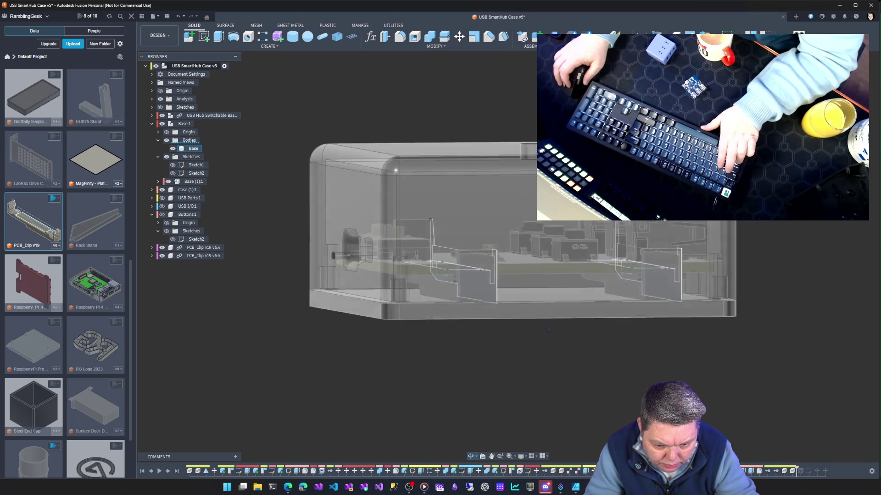
pyautogui.click(168, 182)
pyautogui.moveTo(304, 269)
pyautogui.keyDown('shift'); pyautogui.mouseDown(button='middle')
pyautogui.moveTo(444, 275)
pyautogui.moveTo(393, 354)
pyautogui.moveTo(379, 342)
pyautogui.moveTo(388, 330)
pyautogui.moveTo(378, 336)
pyautogui.moveTo(411, 340)
pyautogui.mouseUp(button='middle'); pyautogui.keyUp('shift')
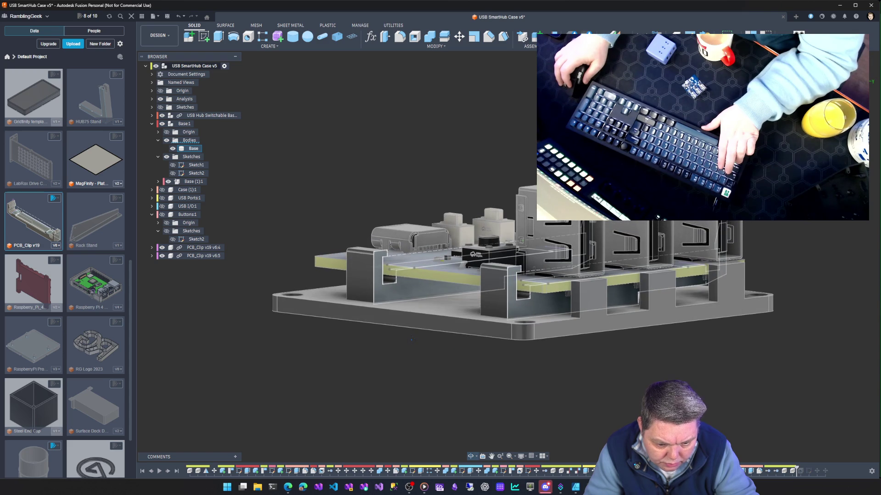
# Move PCB_Clip v19 v6:4 vertically by -0.53 mm, then hide the base plate body.
pyautogui.click(207, 249)
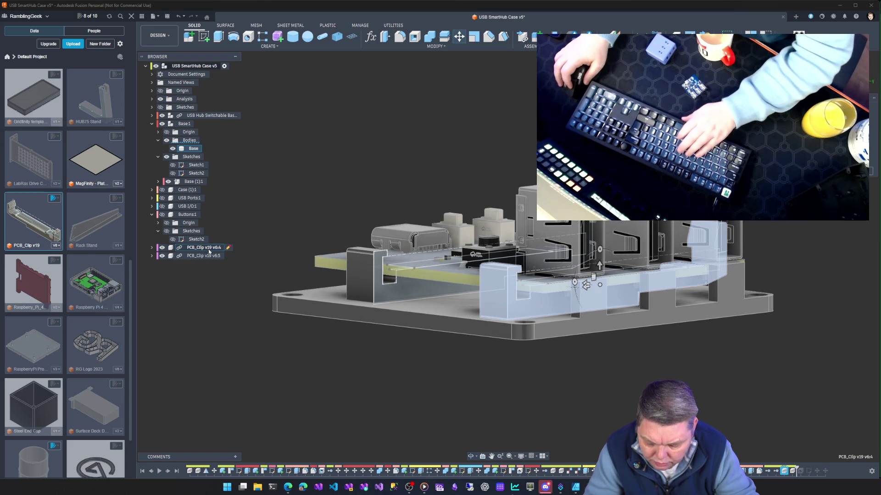
pyautogui.press('m')
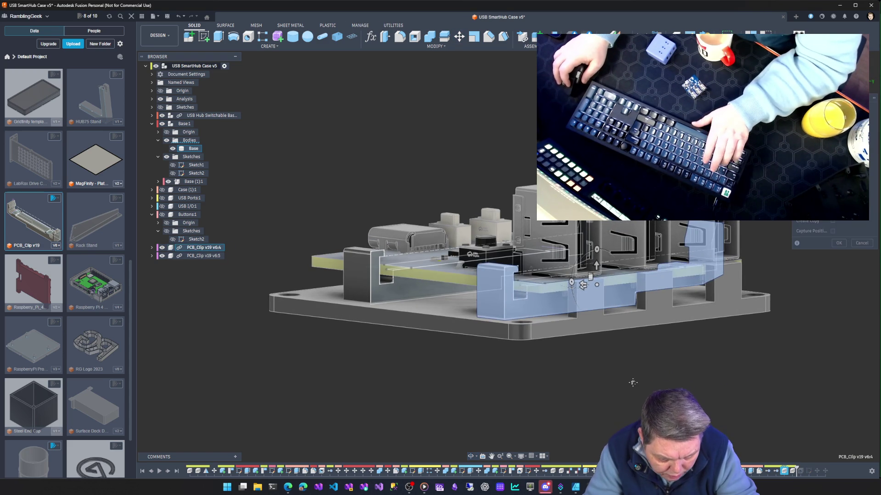
pyautogui.scroll(5, 617, 351)
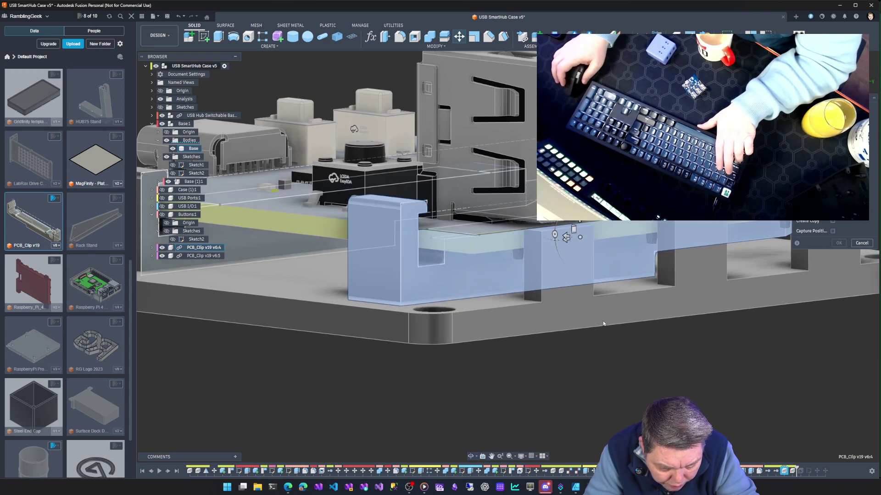
pyautogui.moveTo(598, 373)
pyautogui.keyDown('shift'); pyautogui.mouseDown(button='middle')
pyautogui.moveTo(577, 360)
pyautogui.moveTo(568, 366)
pyautogui.mouseUp(button='middle'); pyautogui.keyUp('shift')
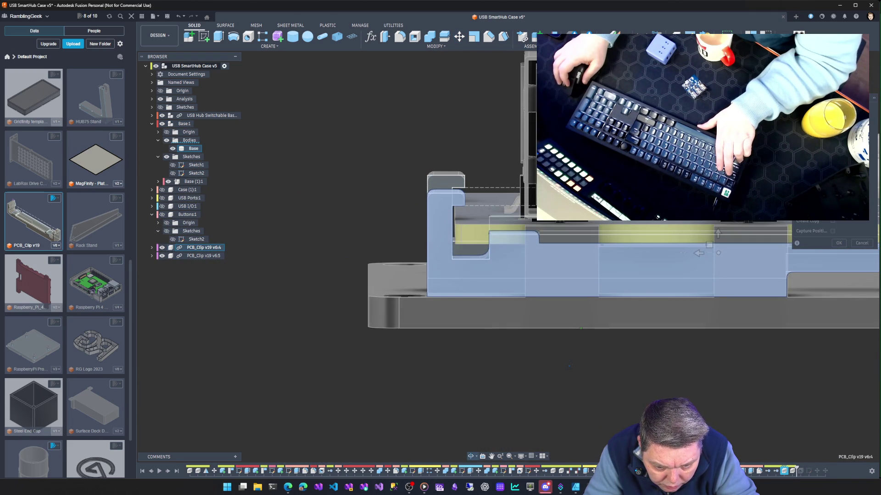
pyautogui.moveTo(718, 234); pyautogui.dragTo(717, 248)
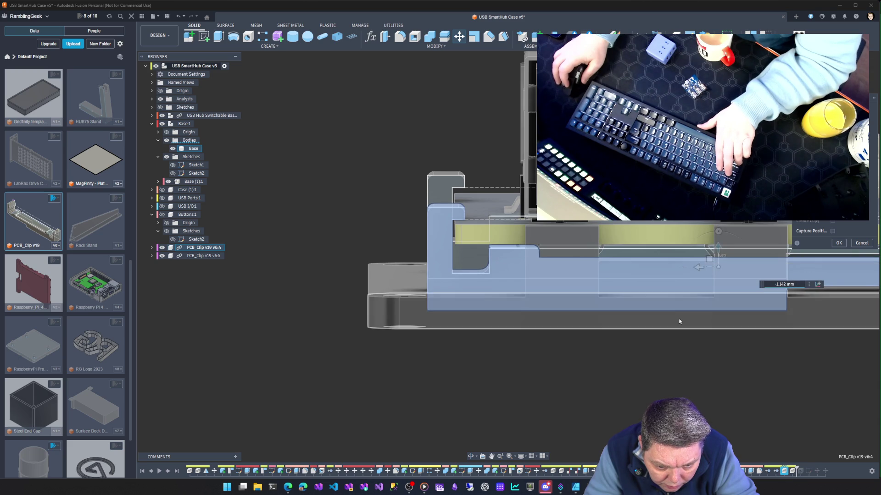
pyautogui.keyDown('shift'); pyautogui.moveTo(668, 338); pyautogui.dragTo(681, 336, button='middle'); pyautogui.keyUp('shift')
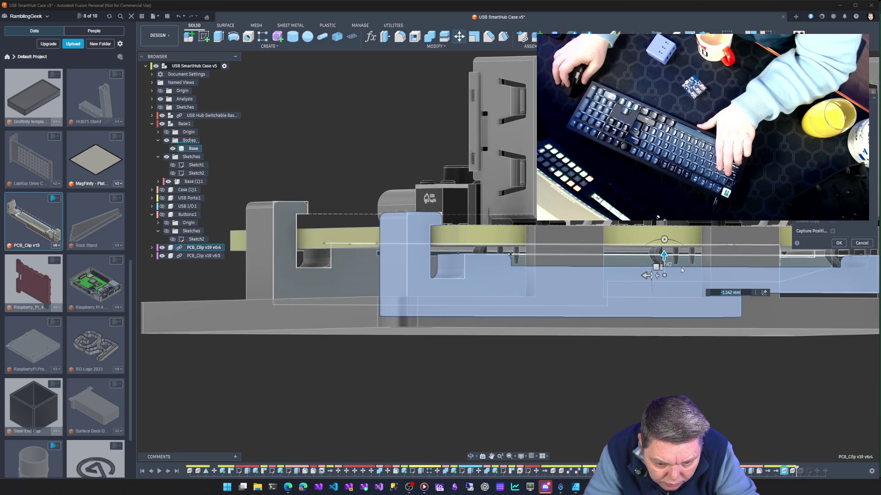
pyautogui.moveTo(666, 256); pyautogui.dragTo(662, 249)
pyautogui.moveTo(675, 365)
pyautogui.keyDown('shift'); pyautogui.mouseDown(button='middle')
pyautogui.moveTo(642, 365)
pyautogui.moveTo(790, 280)
pyautogui.mouseUp(button='middle'); pyautogui.keyUp('shift')
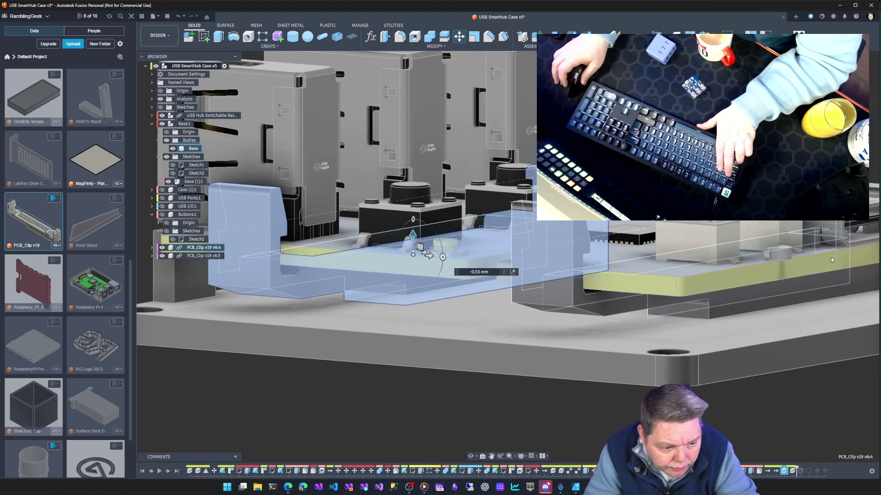
pyautogui.press('Return')
pyautogui.moveTo(619, 349)
pyautogui.keyDown('shift'); pyautogui.mouseDown(button='middle')
pyautogui.moveTo(582, 365)
pyautogui.moveTo(593, 348)
pyautogui.moveTo(688, 356)
pyautogui.moveTo(716, 326)
pyautogui.moveTo(623, 296)
pyautogui.mouseUp(button='middle'); pyautogui.keyUp('shift')
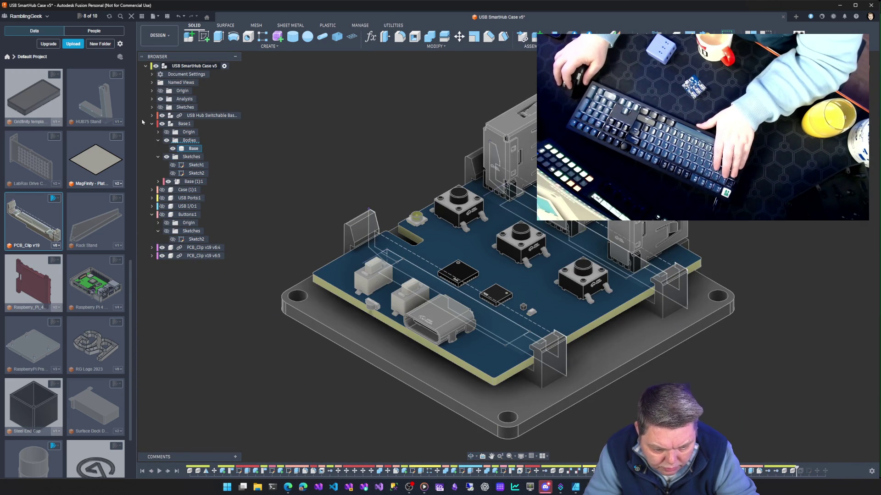
pyautogui.click(172, 149)
# Keep the Base body hidden and align the front clip's top face to the other clip's face.
pyautogui.click(173, 148)
pyautogui.click(172, 149)
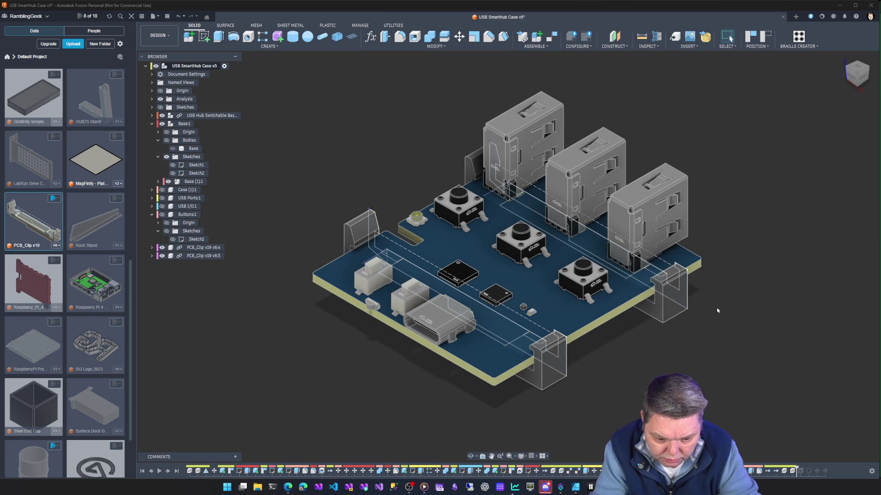
pyautogui.write('s')
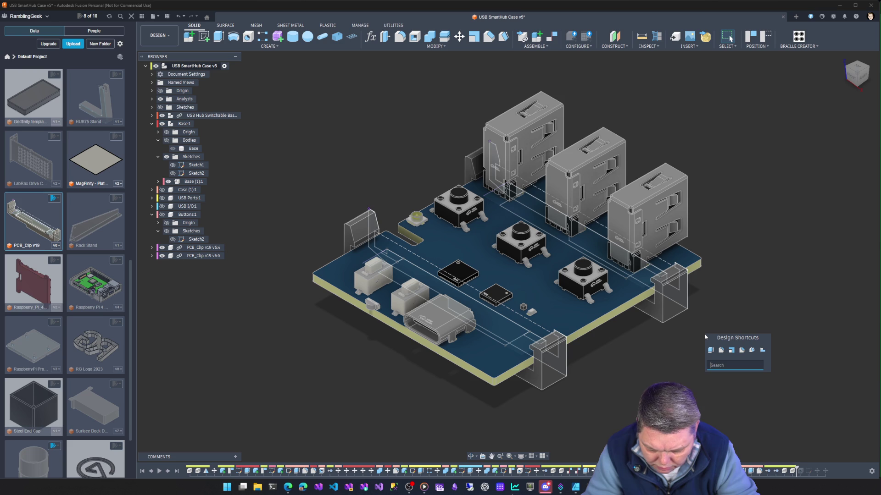
pyautogui.write('a')
pyautogui.click(717, 377)
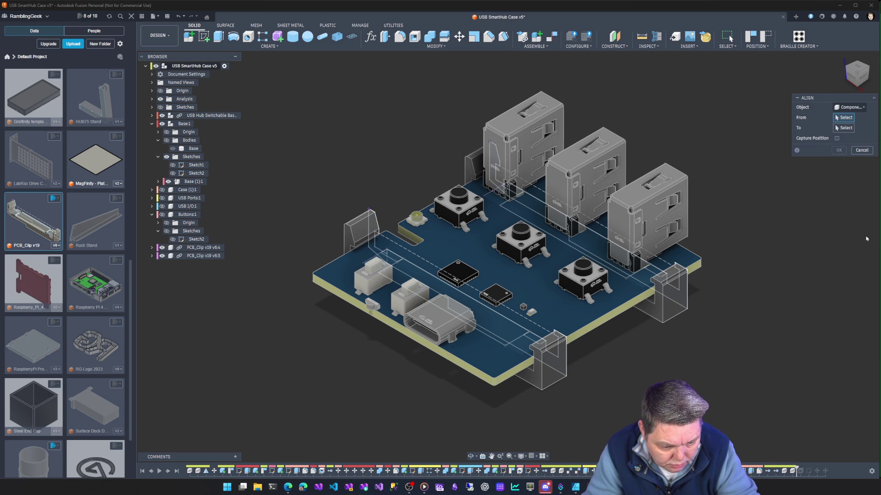
pyautogui.moveTo(743, 300)
pyautogui.keyDown('shift'); pyautogui.mouseDown(button='middle')
pyautogui.moveTo(720, 279)
pyautogui.moveTo(764, 272)
pyautogui.moveTo(766, 285)
pyautogui.moveTo(679, 216)
pyautogui.moveTo(591, 186)
pyautogui.moveTo(504, 293)
pyautogui.mouseUp(button='middle'); pyautogui.keyUp('shift')
pyautogui.click(468, 344)
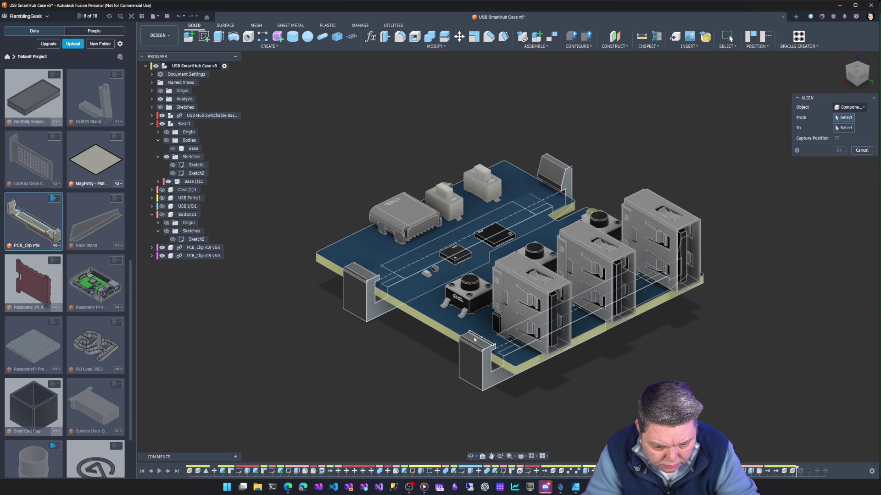
pyautogui.click(475, 340)
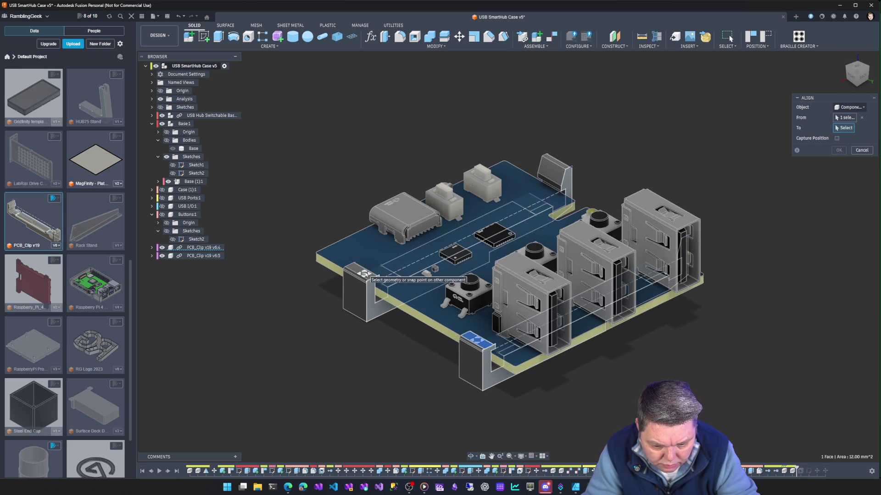
pyautogui.click(361, 272)
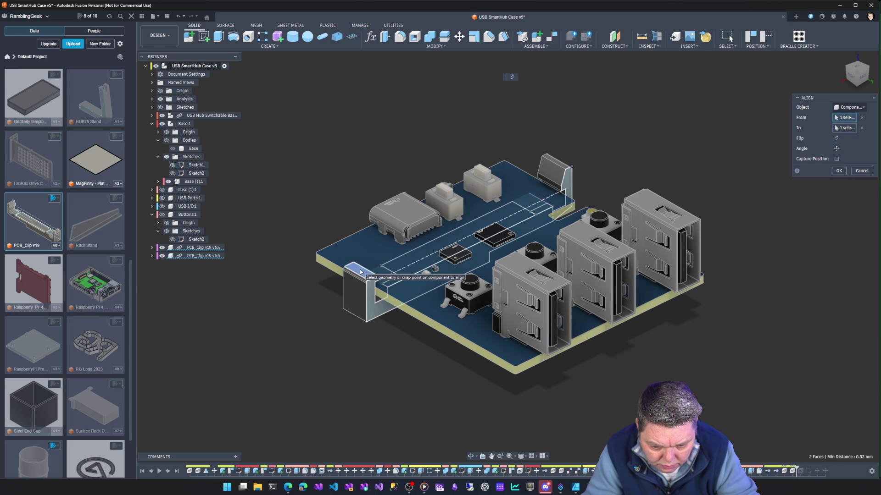
pyautogui.press('Return')
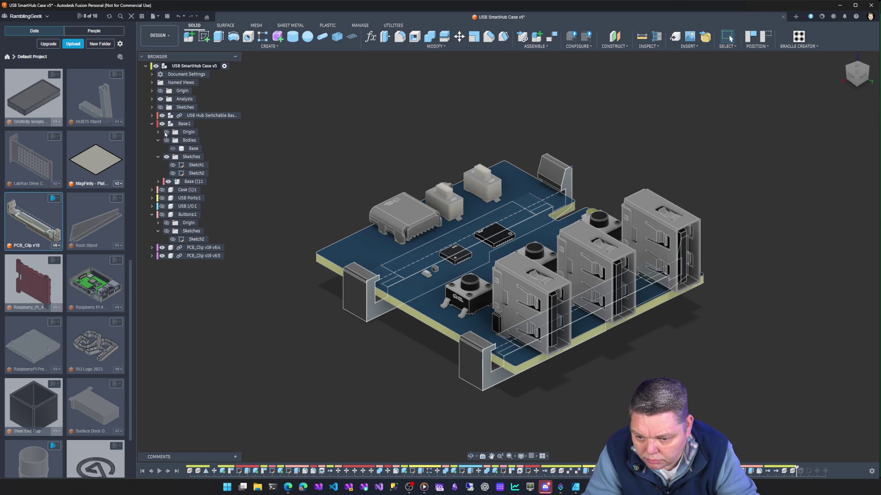
pyautogui.click(162, 115)
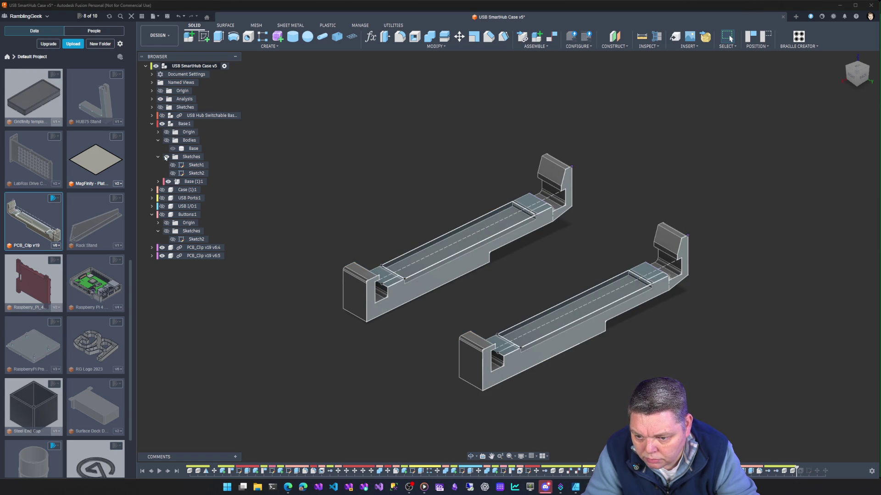
pyautogui.click(167, 140)
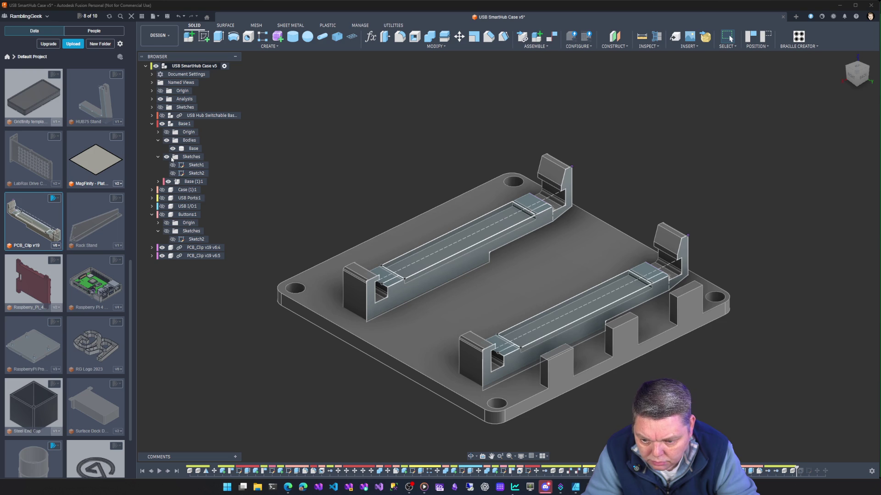
pyautogui.click(163, 248)
pyautogui.click(162, 248)
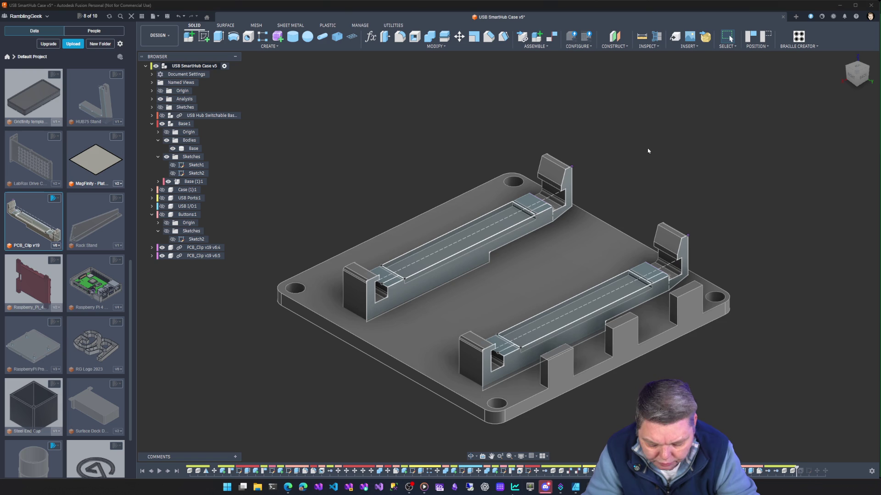
pyautogui.write('s')
pyautogui.write('a')
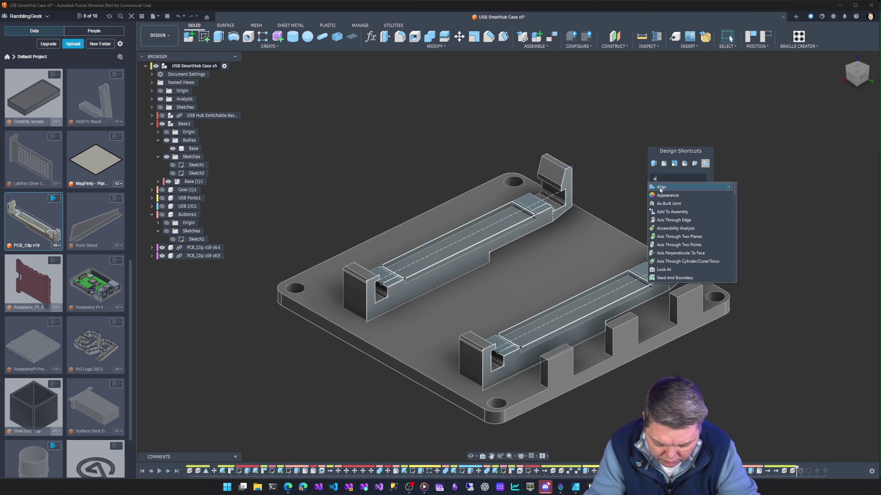
pyautogui.click(661, 192)
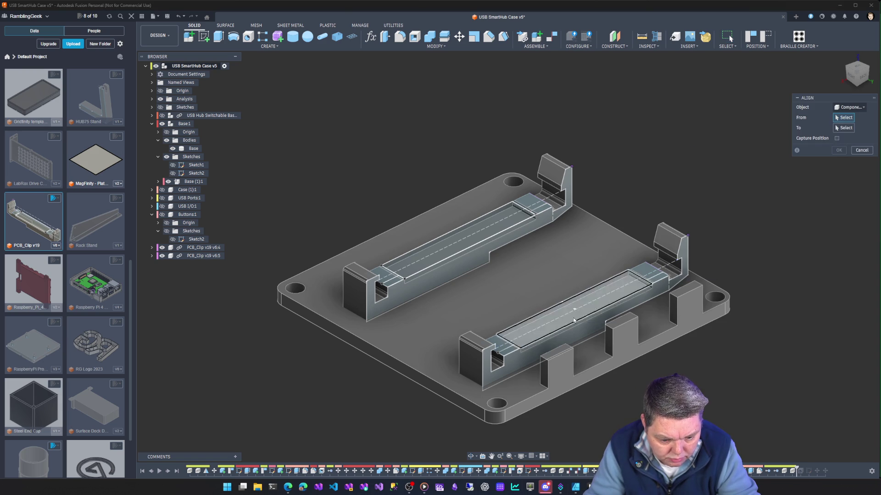
pyautogui.click(568, 321)
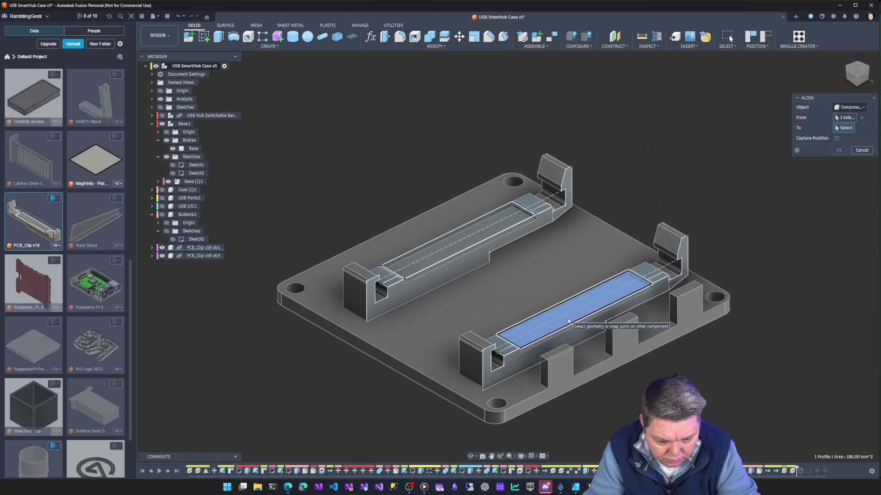
pyautogui.click(473, 240)
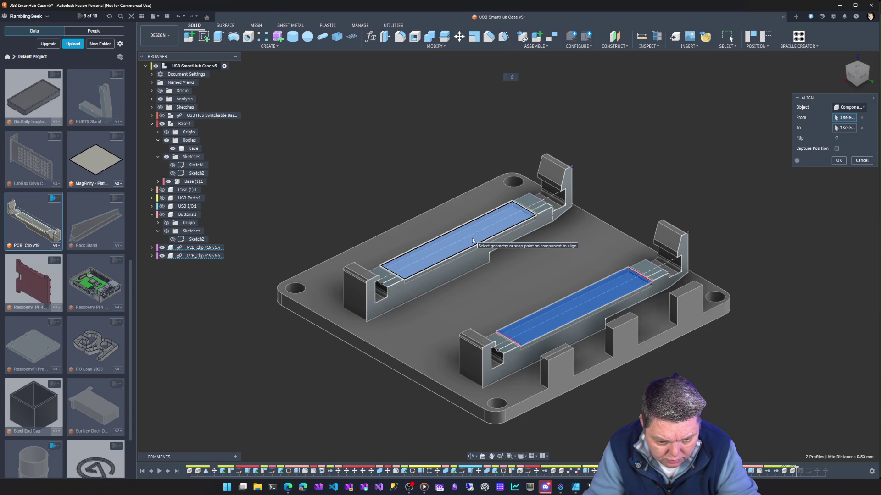
pyautogui.press('Return')
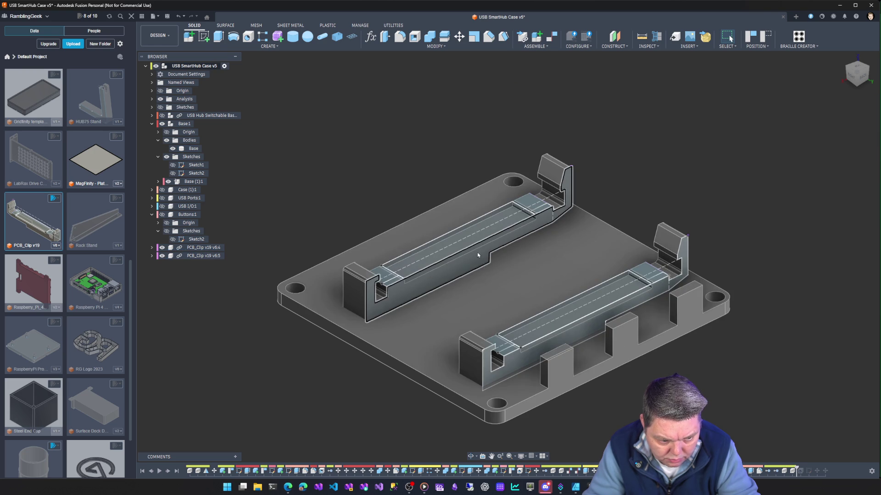
pyautogui.click(460, 225)
pyautogui.press('m')
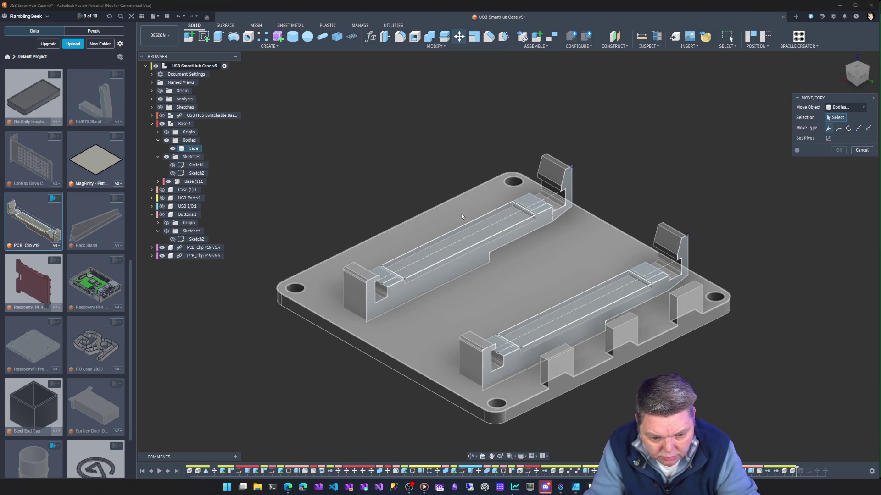
pyautogui.press('Escape')
pyautogui.write('s')
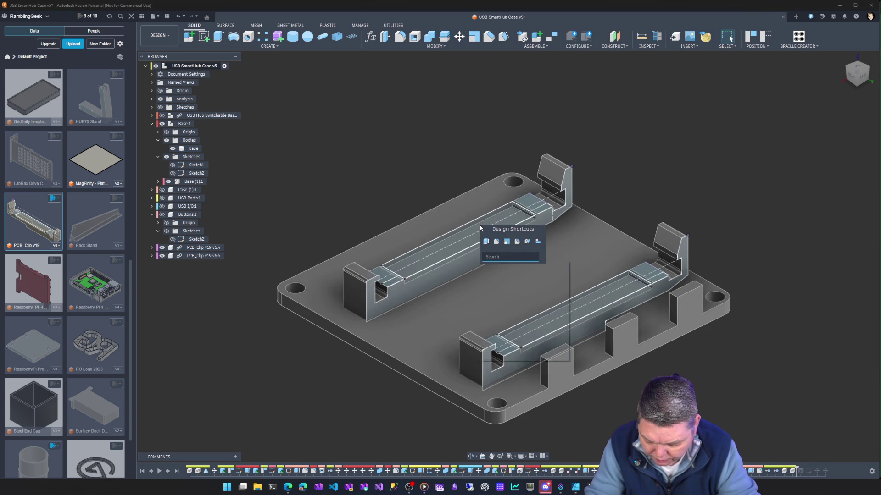
pyautogui.write('a')
pyautogui.click(493, 265)
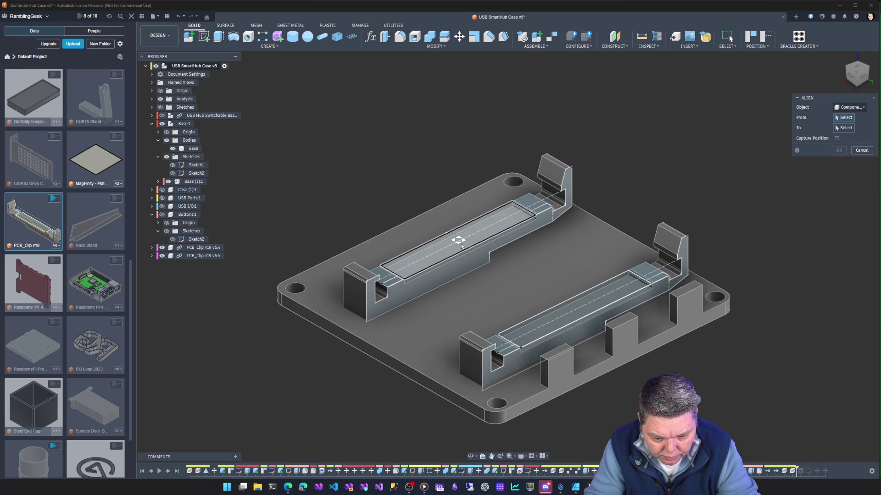
pyautogui.click(462, 247)
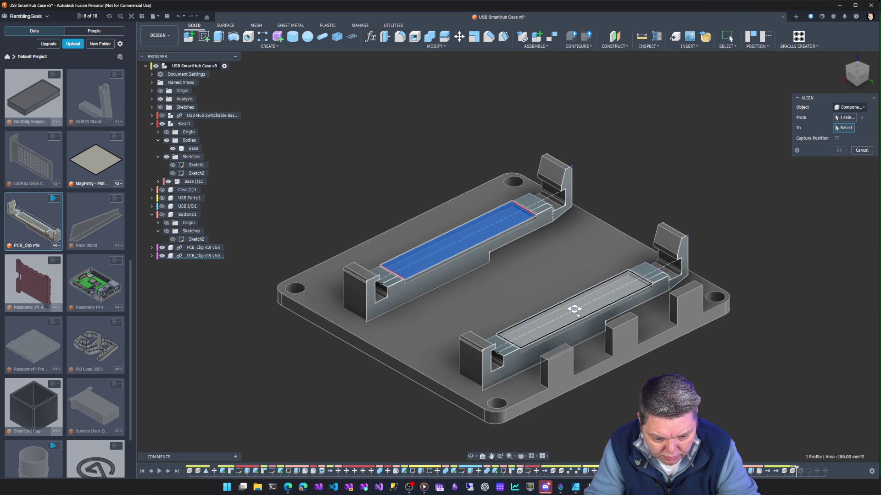
pyautogui.click(578, 315)
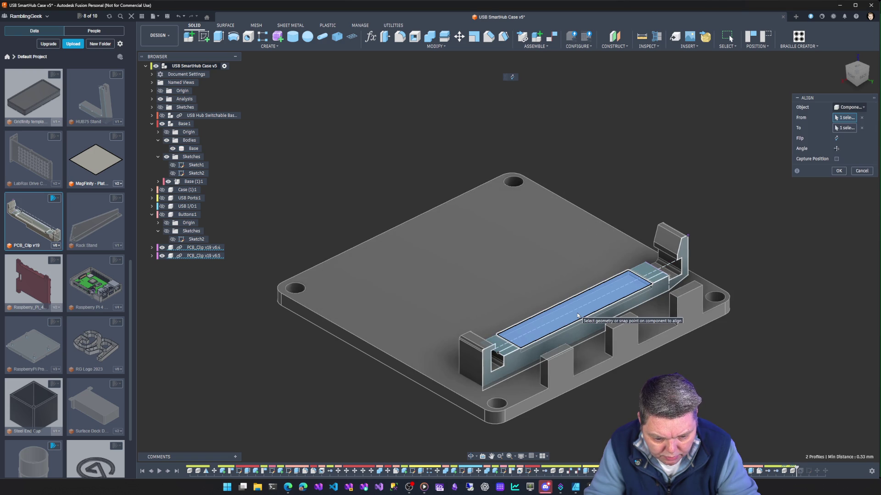
pyautogui.press('Escape')
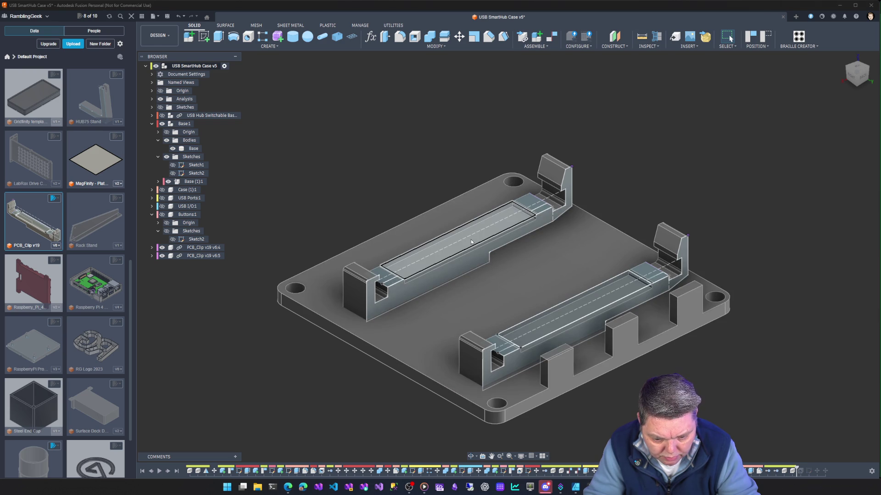
pyautogui.write('sa')
pyautogui.click(485, 278)
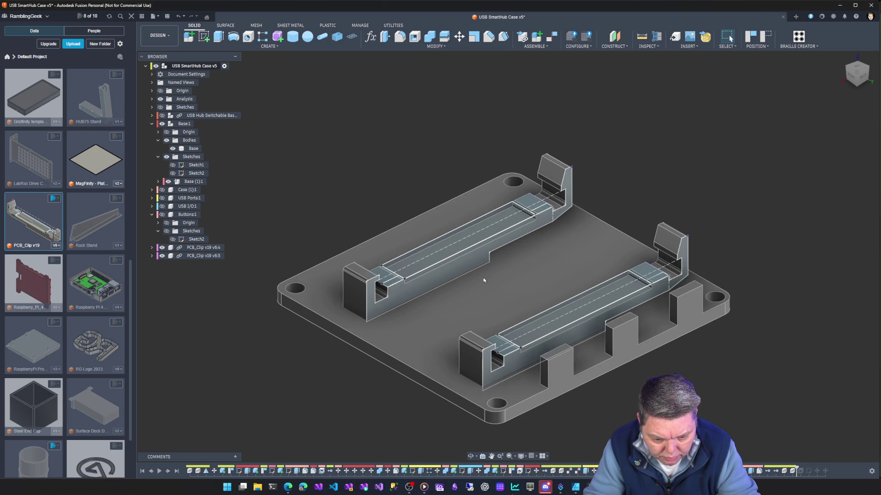
pyautogui.click(470, 247)
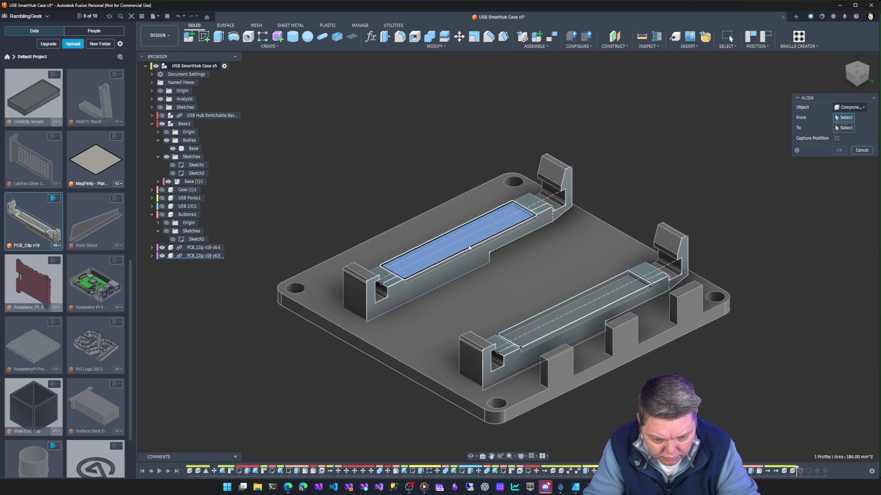
pyautogui.click(569, 306)
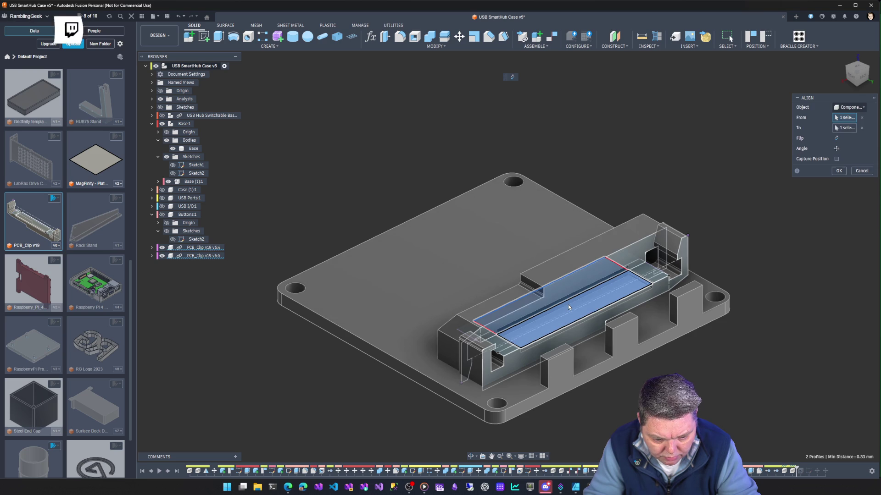
pyautogui.press('Escape')
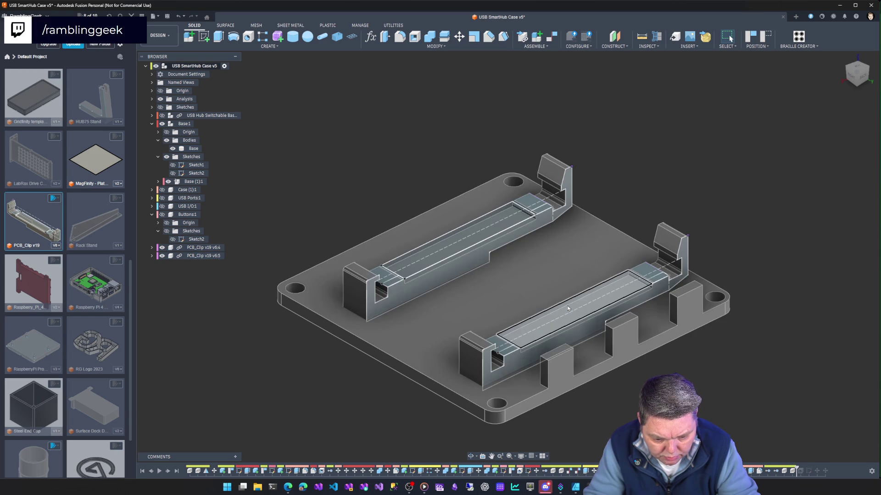
# Show the USB Hub Switchable board and view it at an angle on the clips.
pyautogui.moveTo(251, 352)
pyautogui.keyDown('shift'); pyautogui.mouseDown(button='middle')
pyautogui.moveTo(267, 318)
pyautogui.moveTo(345, 311)
pyautogui.moveTo(339, 302)
pyautogui.moveTo(244, 296)
pyautogui.mouseUp(button='middle'); pyautogui.keyUp('shift')
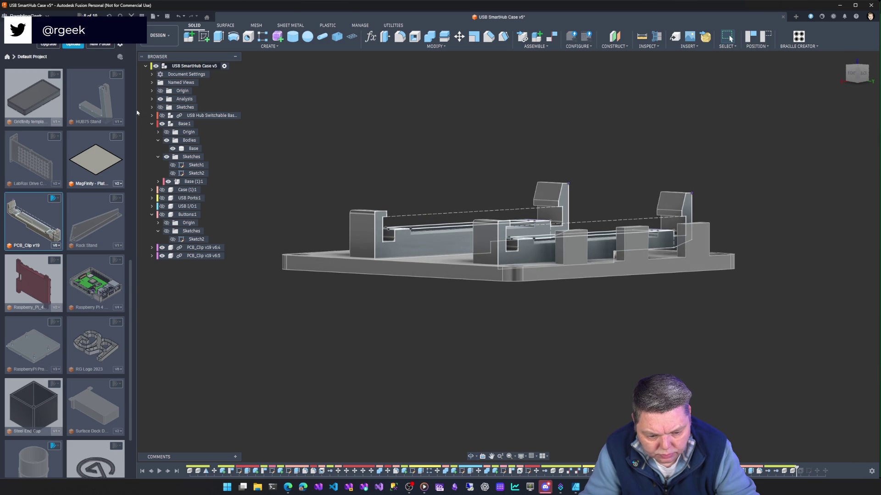
pyautogui.click(161, 115)
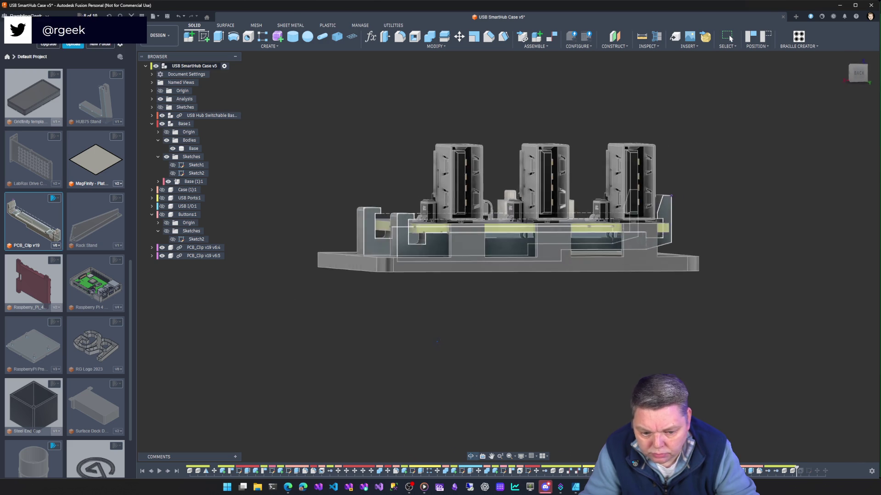
pyautogui.keyDown('shift'); pyautogui.moveTo(431, 339); pyautogui.dragTo(458, 349, button='middle'); pyautogui.keyUp('shift')
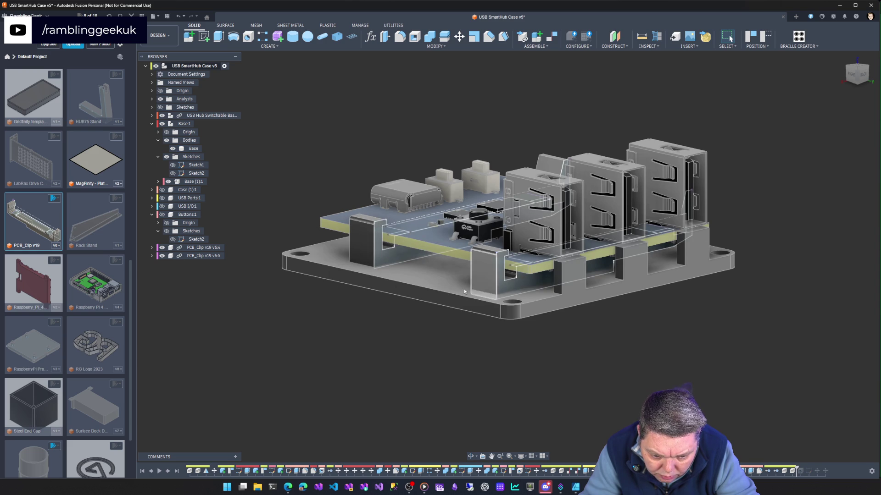
# Move PCB_Clip v19 v6:5 by -0.605 mm along Y beneath the hub board.
pyautogui.click(187, 256)
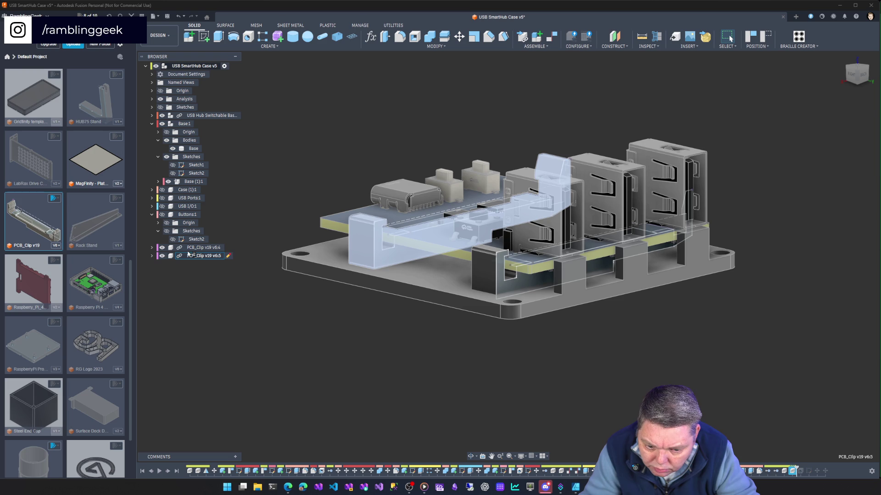
pyautogui.press('m')
pyautogui.keyDown('shift'); pyautogui.moveTo(468, 363); pyautogui.dragTo(484, 202, button='middle'); pyautogui.keyUp('shift')
pyautogui.moveTo(483, 202); pyautogui.dragTo(483, 203)
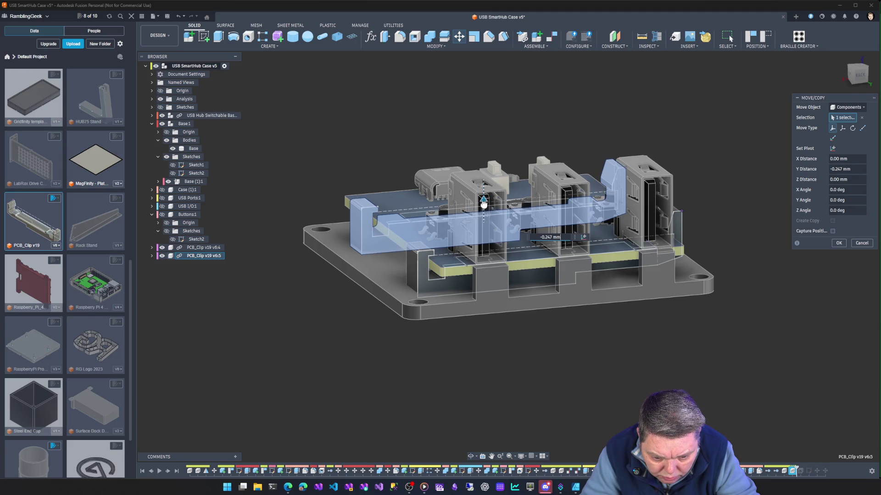
pyautogui.moveTo(483, 203); pyautogui.dragTo(483, 204)
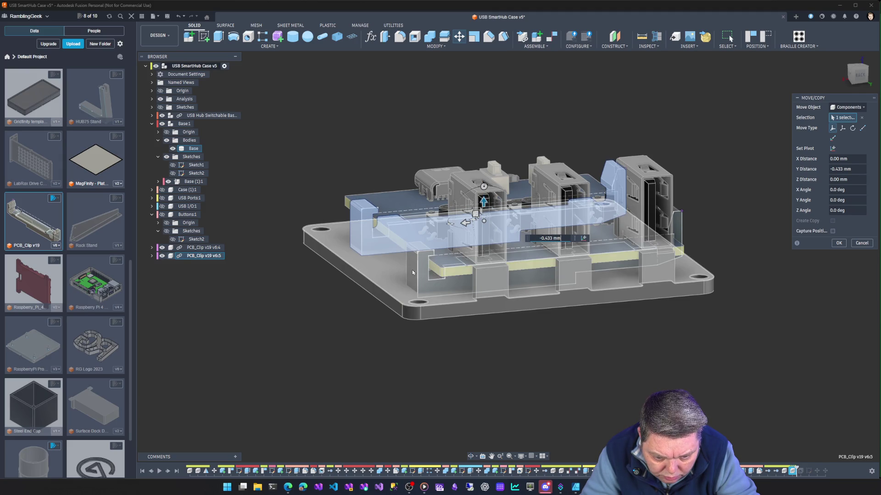
pyautogui.keyDown('shift'); pyautogui.moveTo(602, 351); pyautogui.dragTo(679, 339, button='middle'); pyautogui.keyUp('shift')
pyautogui.moveTo(682, 333)
pyautogui.keyDown('shift'); pyautogui.mouseDown(button='middle')
pyautogui.moveTo(680, 235)
pyautogui.moveTo(652, 263)
pyautogui.mouseUp(button='middle'); pyautogui.keyUp('shift')
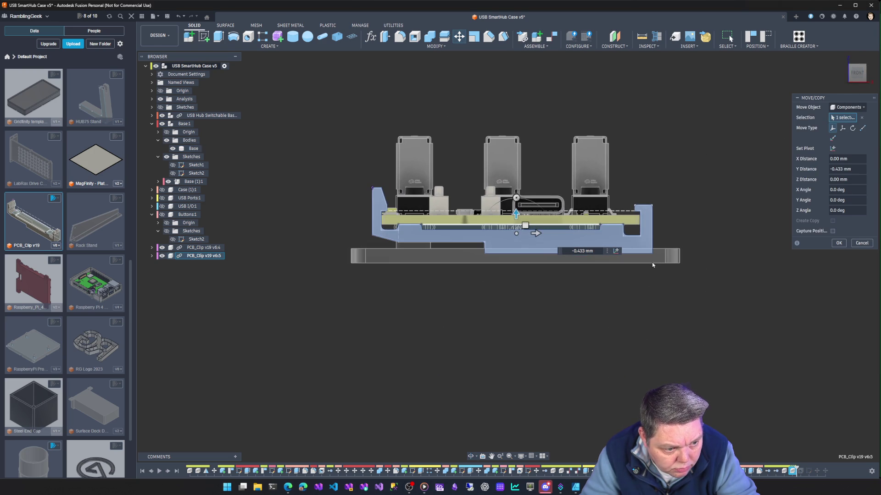
pyautogui.scroll(4, 528, 278)
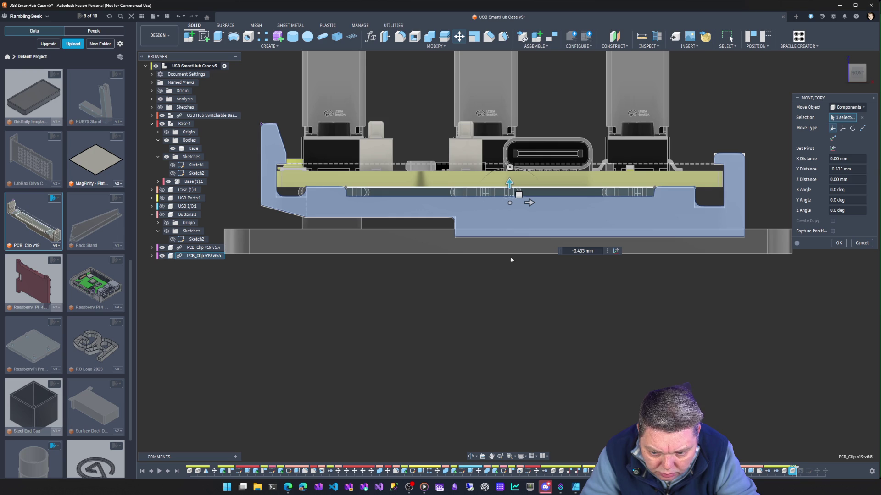
pyautogui.moveTo(509, 183); pyautogui.dragTo(508, 186)
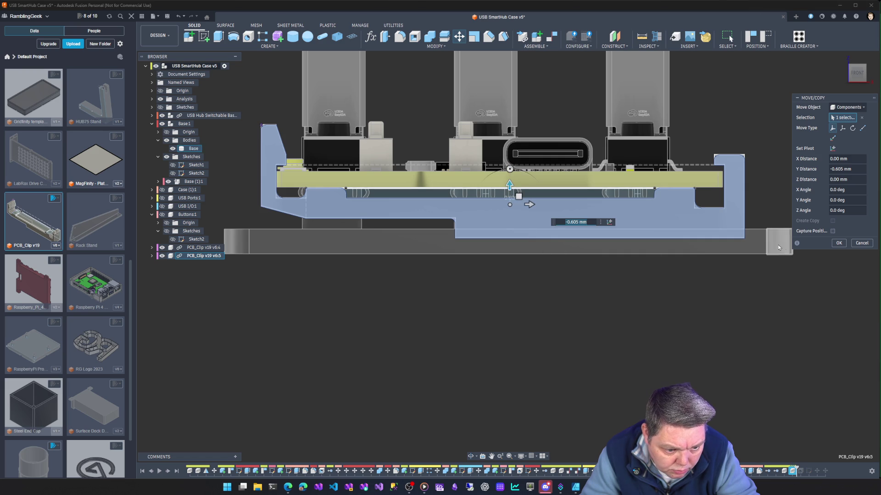
pyautogui.click(838, 243)
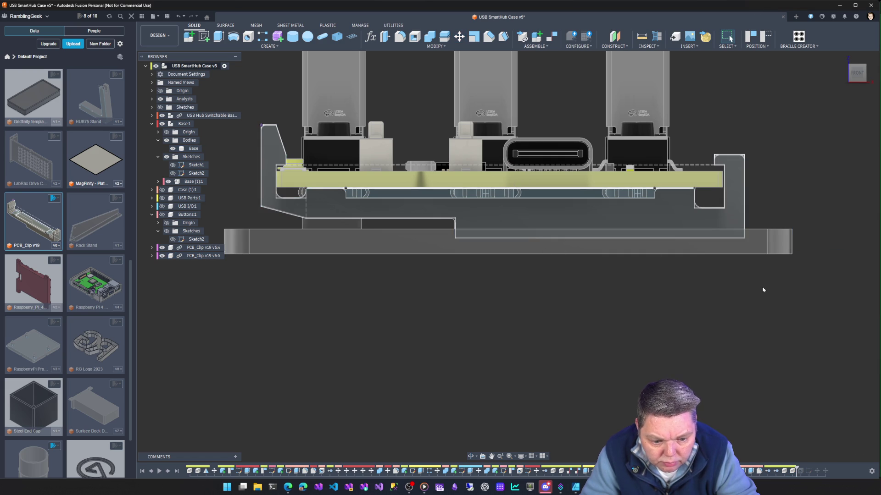
# Hide the USB Hub board, collapse Buttons:1 and Base:1, and show Case (1):1 zoomed out.
pyautogui.moveTo(714, 343)
pyautogui.keyDown('shift'); pyautogui.mouseDown(button='middle')
pyautogui.moveTo(655, 346)
pyautogui.moveTo(388, 322)
pyautogui.moveTo(438, 369)
pyautogui.moveTo(462, 373)
pyautogui.mouseUp(button='middle'); pyautogui.keyUp('shift')
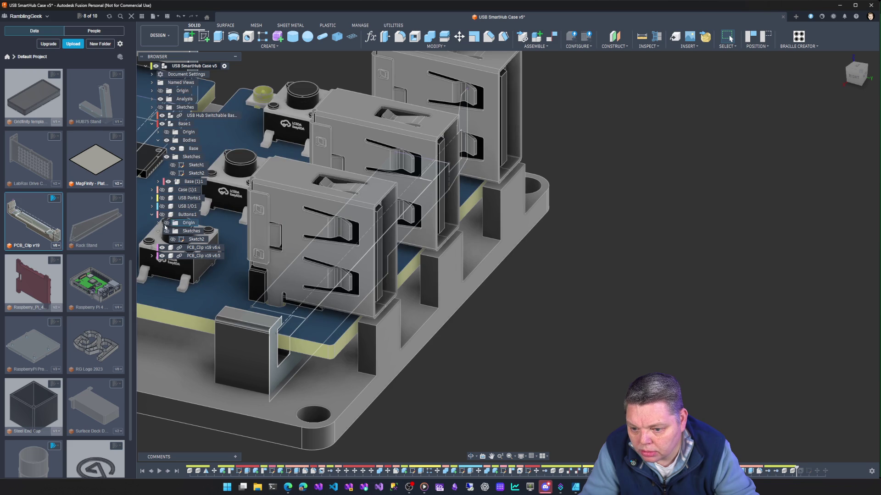
pyautogui.click(162, 115)
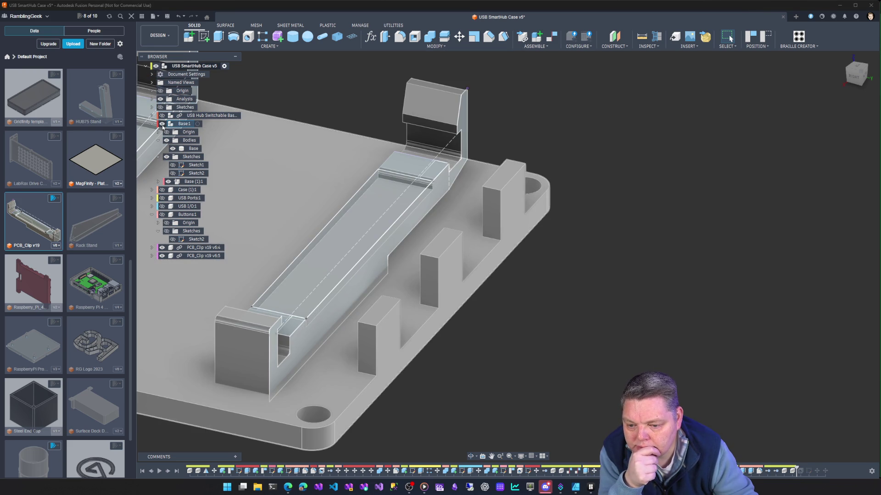
pyautogui.click(162, 248)
pyautogui.click(162, 248)
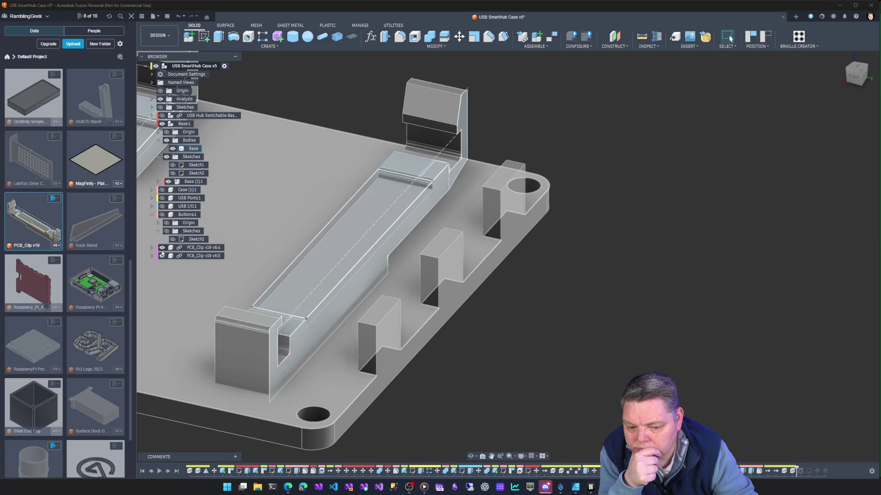
pyautogui.click(152, 215)
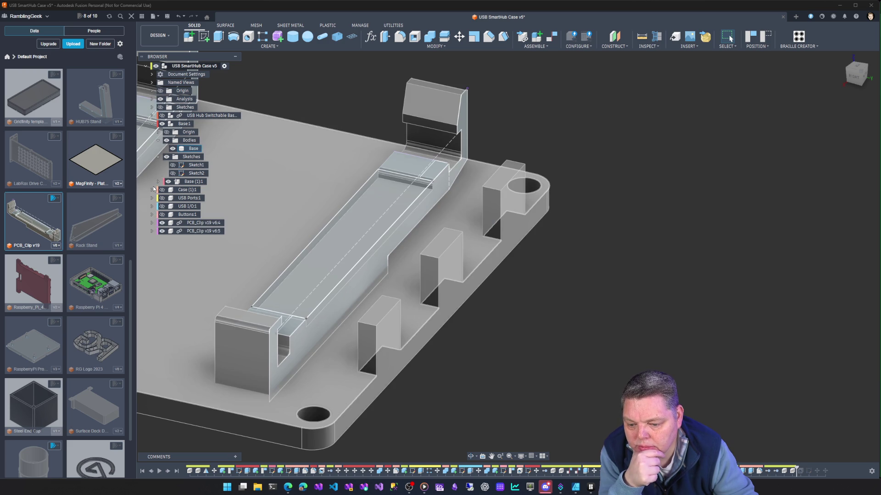
pyautogui.click(153, 124)
pyautogui.click(161, 131)
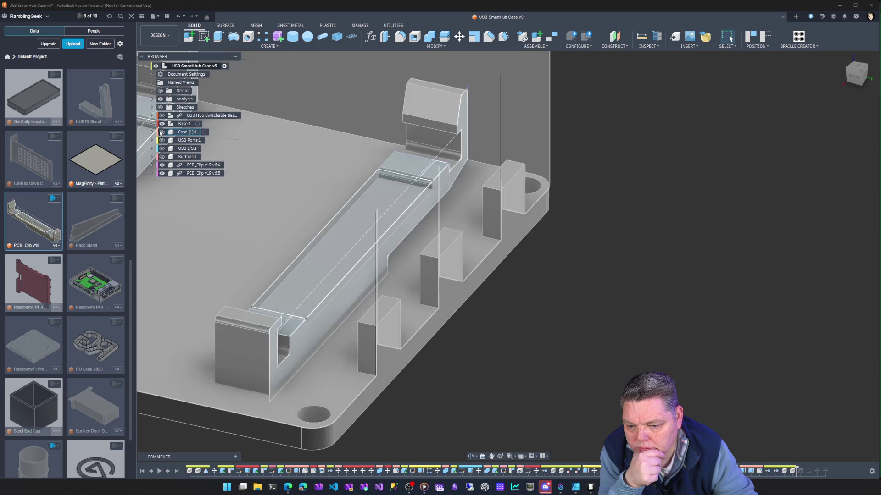
pyautogui.scroll(-3, 650, 257)
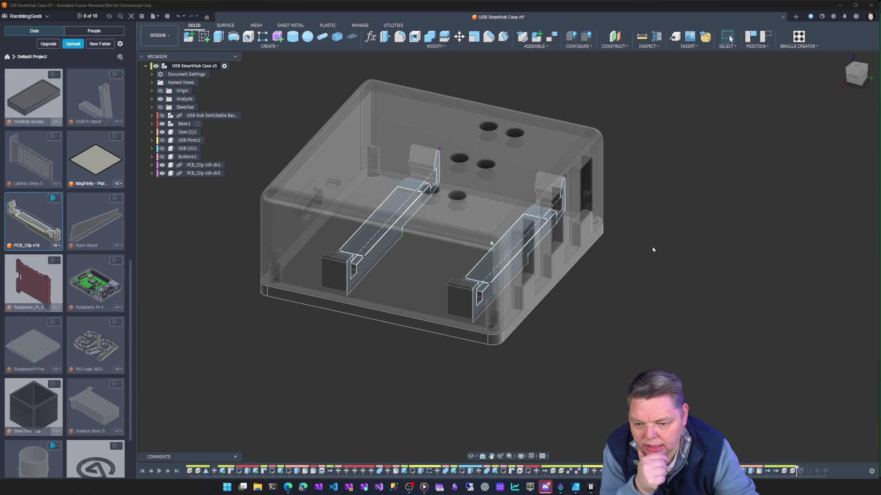
# Hide the sketches of both PCB_Clip components and orbit the see-through case.
pyautogui.click(151, 173)
pyautogui.click(166, 206)
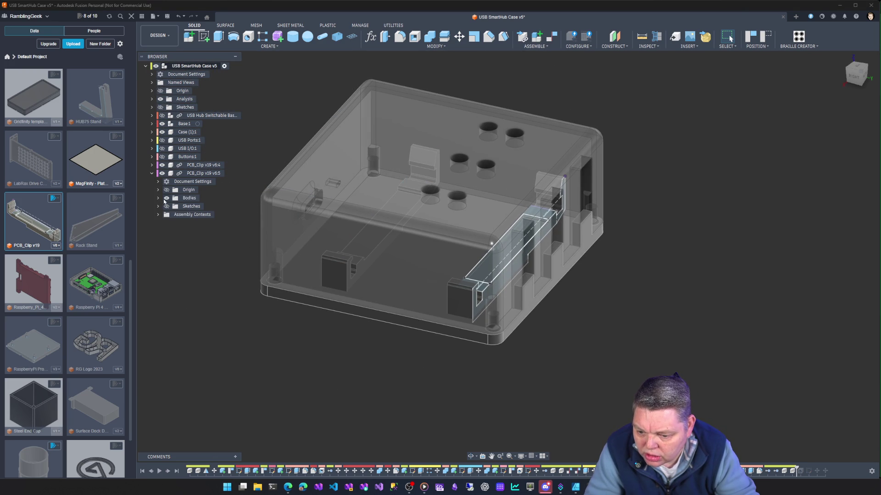
pyautogui.click(151, 165)
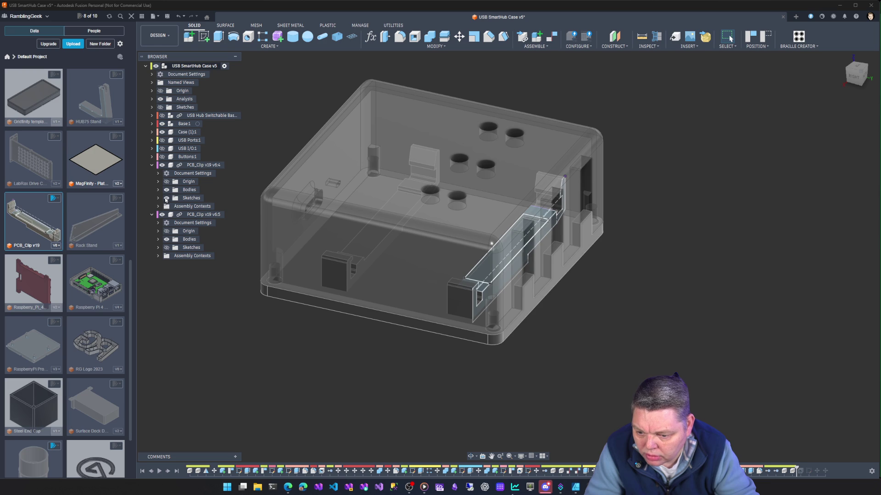
pyautogui.click(167, 198)
pyautogui.click(151, 165)
pyautogui.moveTo(629, 229)
pyautogui.keyDown('shift'); pyautogui.mouseDown(button='middle')
pyautogui.moveTo(606, 255)
pyautogui.moveTo(605, 306)
pyautogui.mouseUp(button='middle'); pyautogui.keyUp('shift')
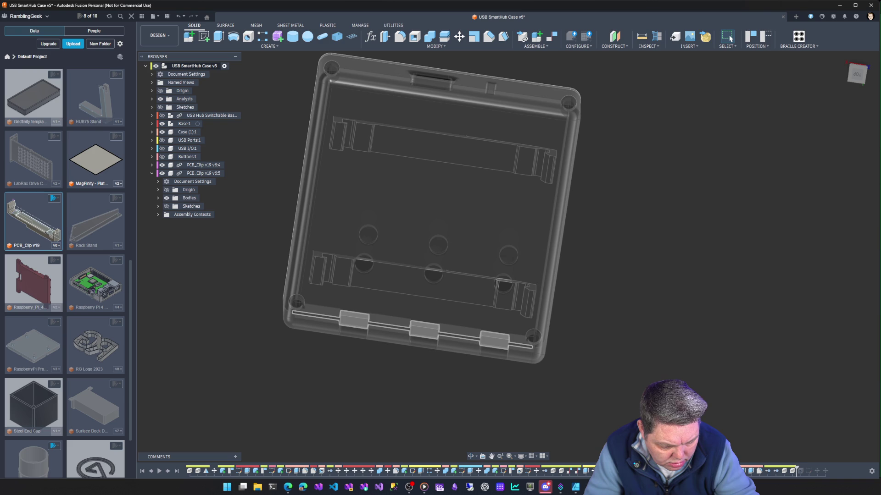
# Edit Hole2 to a 1.80 mm diameter with 4 mm depth.
pyautogui.rightClick(522, 474)
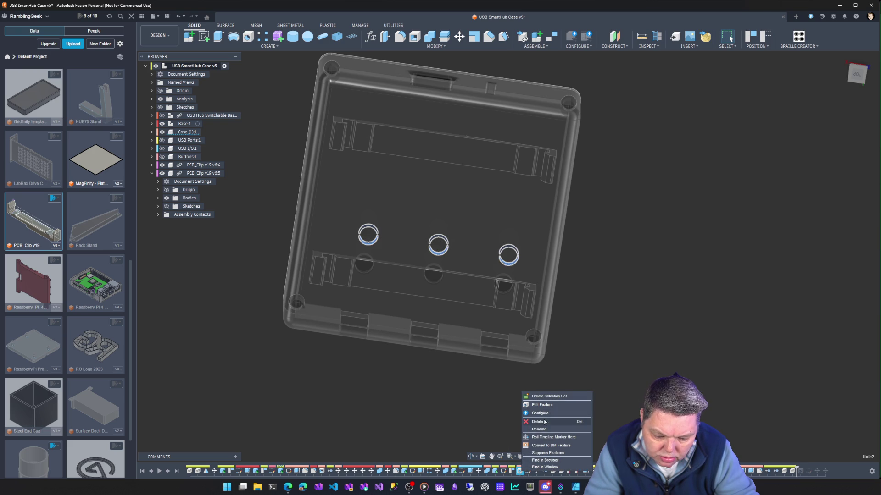
pyautogui.click(551, 408)
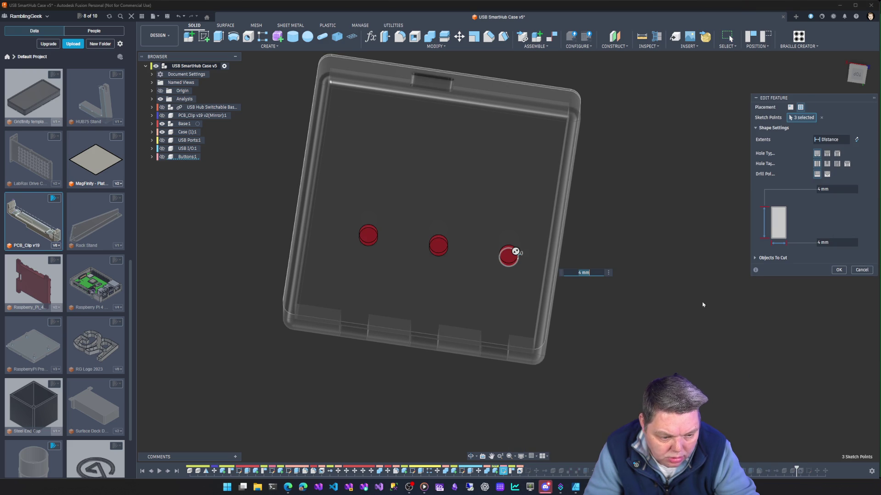
pyautogui.click(844, 189)
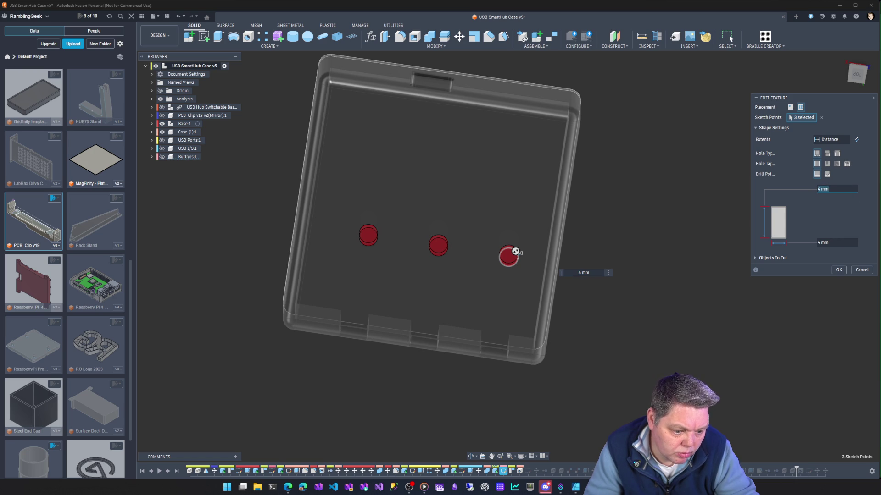
pyautogui.write('1')
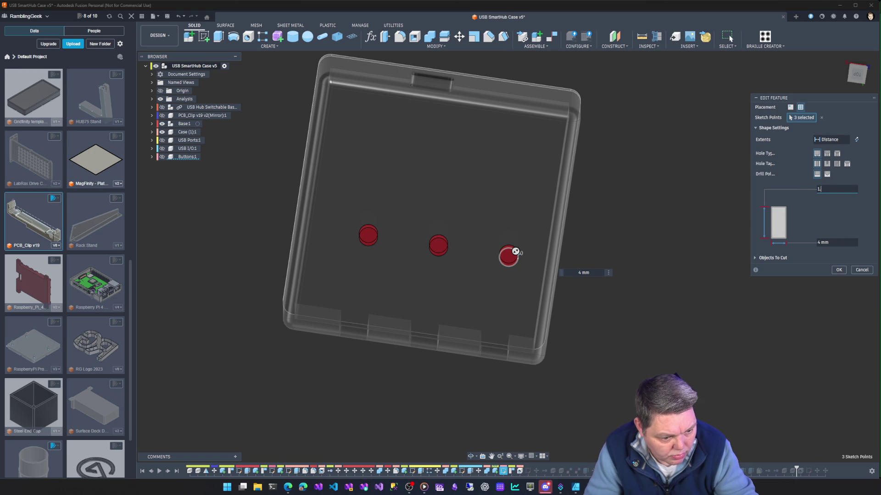
pyautogui.write('.75')
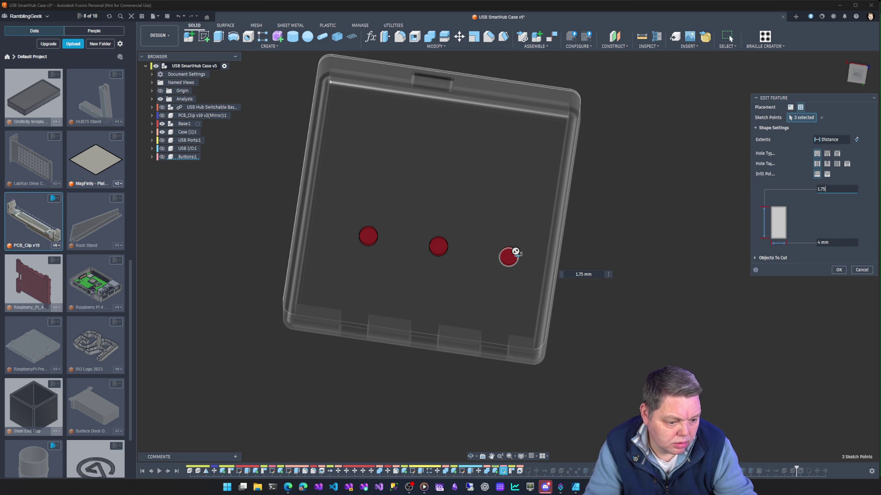
pyautogui.hotkey('ctrl', 'a')
pyautogui.write('4')
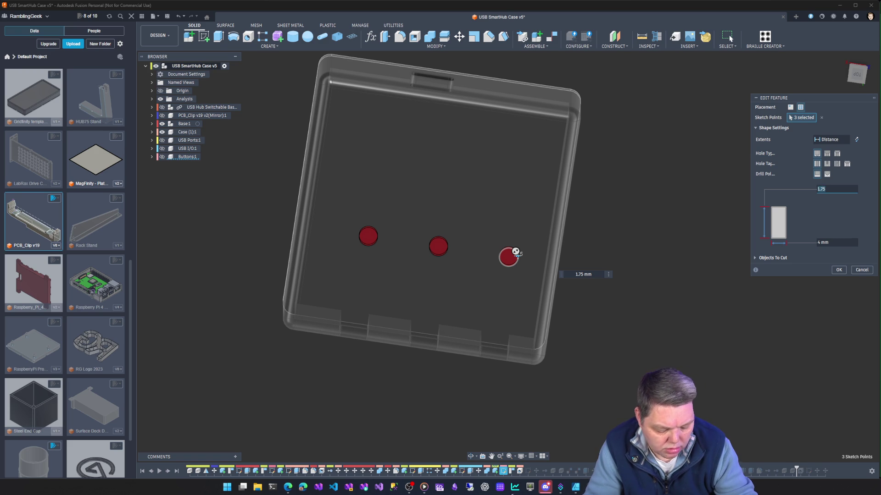
pyautogui.press('Tab')
pyautogui.write('1')
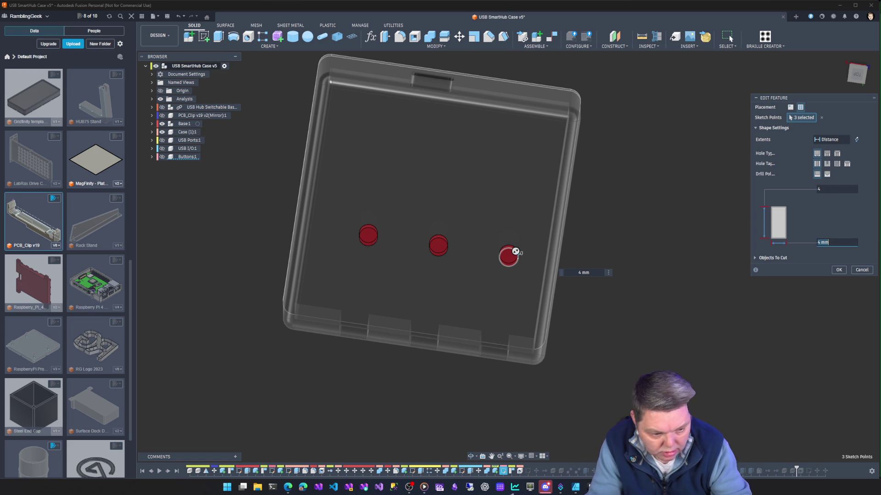
pyautogui.write('.')
pyautogui.press('Tab')
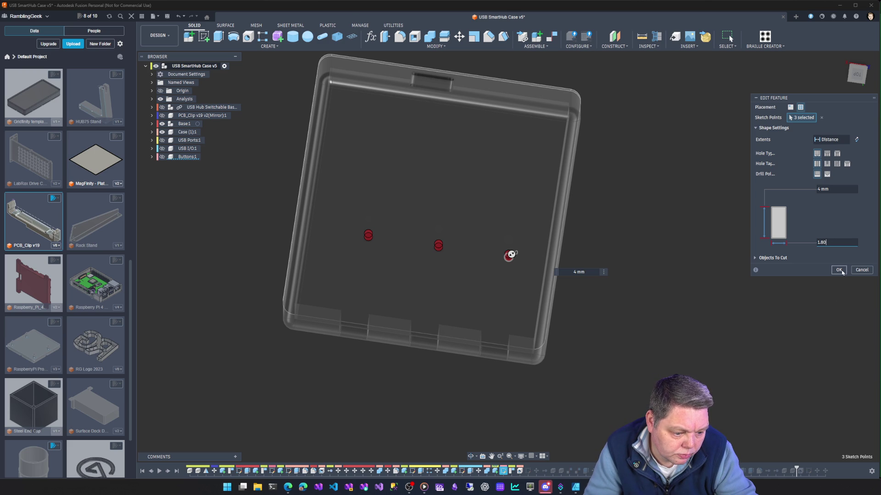
pyautogui.click(838, 271)
# Turn the model over to view the base underside and select Base:1 in the browser.
pyautogui.moveTo(684, 325)
pyautogui.keyDown('shift'); pyautogui.mouseDown(button='middle')
pyautogui.moveTo(657, 300)
pyautogui.moveTo(702, 281)
pyautogui.moveTo(688, 264)
pyautogui.moveTo(706, 264)
pyautogui.moveTo(687, 247)
pyautogui.moveTo(788, 246)
pyautogui.moveTo(796, 258)
pyautogui.mouseUp(button='middle'); pyautogui.keyUp('shift')
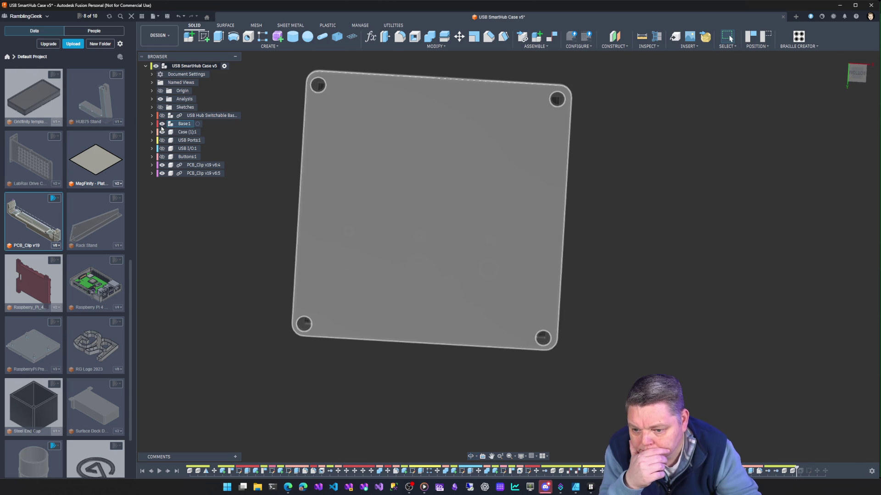
pyautogui.rightClick(161, 126)
pyautogui.click(162, 126)
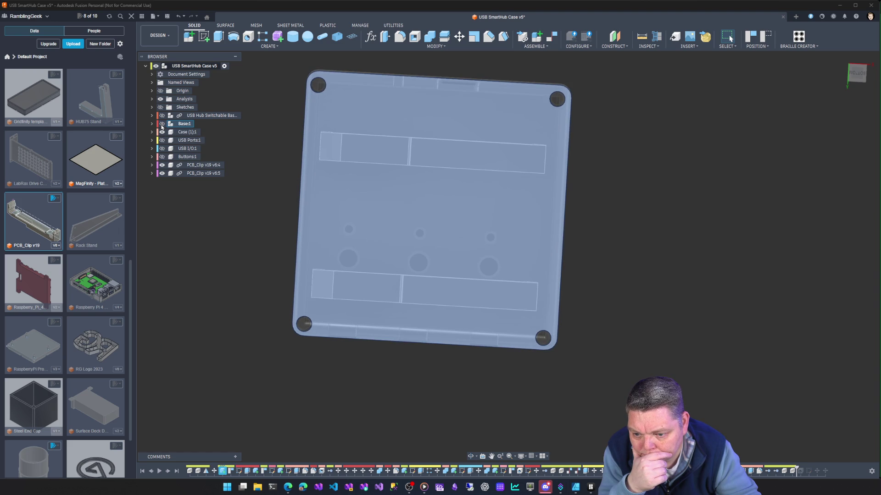
# Make the base see-through and hide the Case (1):1 body and the Analysis folder.
pyautogui.click(162, 124)
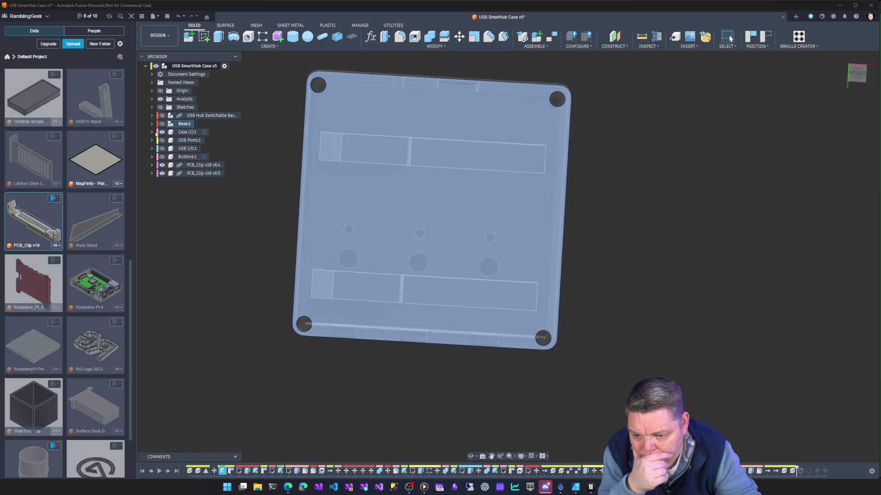
pyautogui.click(152, 133)
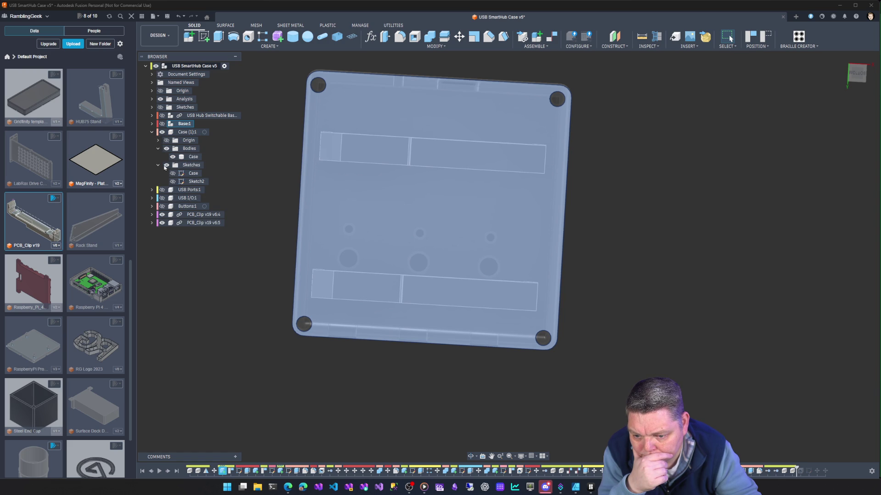
pyautogui.click(161, 133)
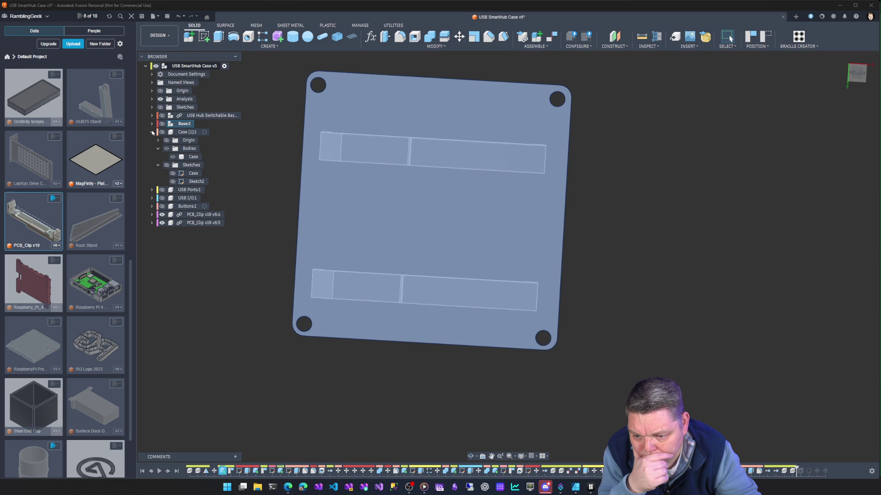
pyautogui.click(161, 100)
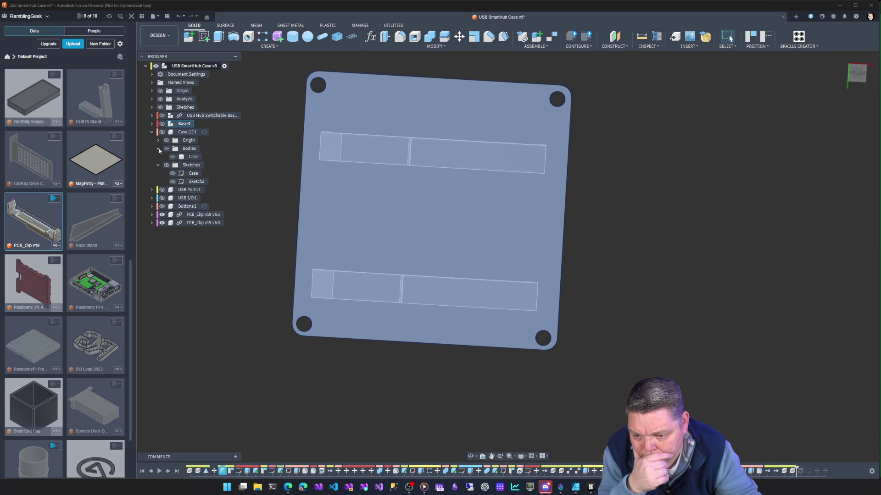
pyautogui.click(152, 133)
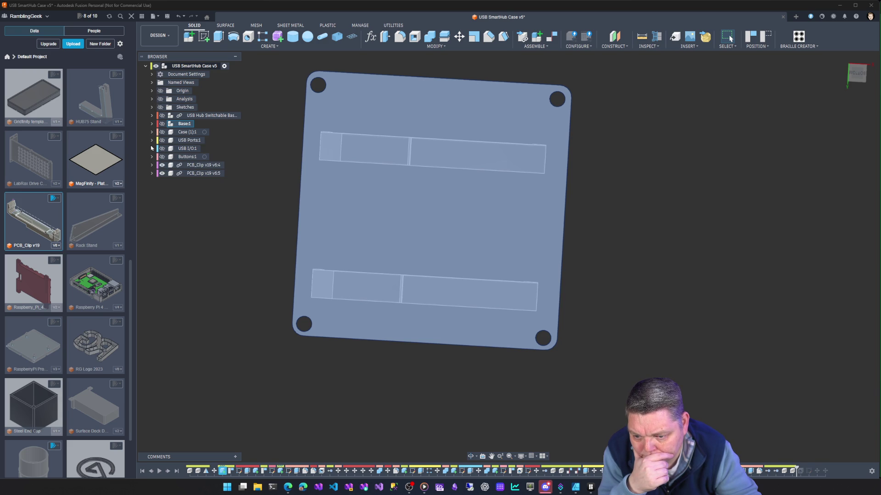
# Check the PCB_Clip, Buttons, USB I/O and USB Ports components, then activate Base:1.
pyautogui.click(151, 174)
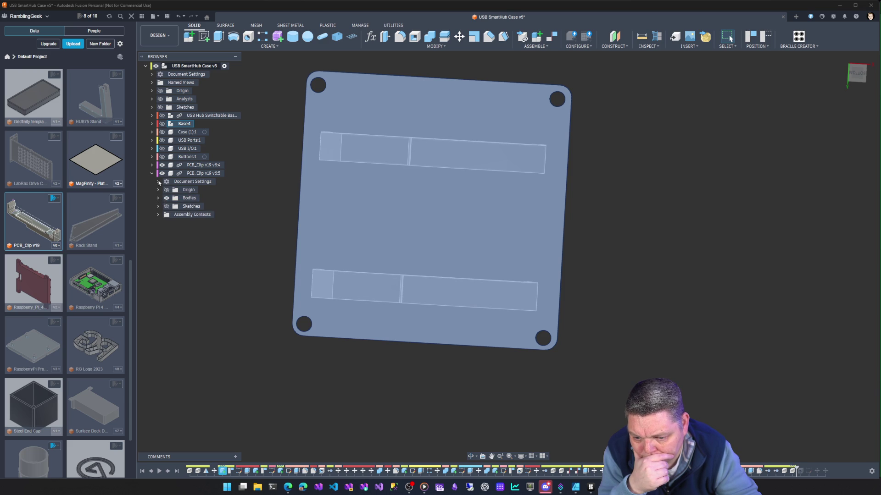
pyautogui.click(151, 174)
pyautogui.click(152, 156)
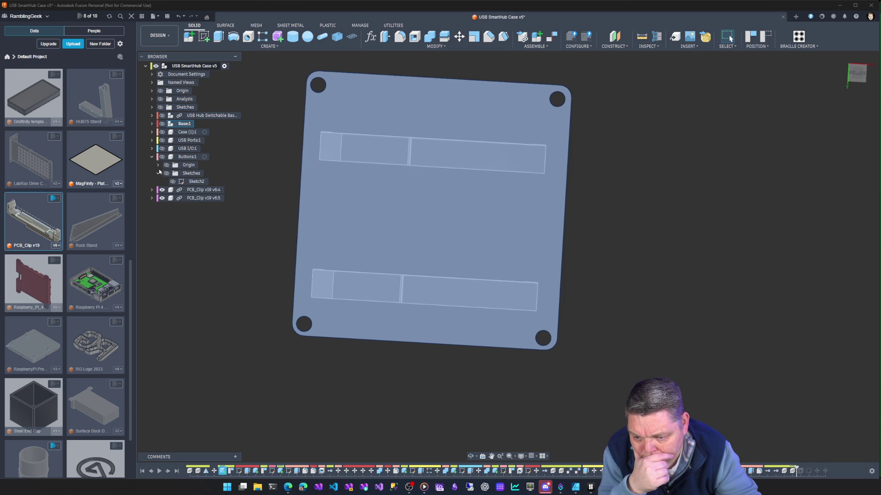
pyautogui.click(151, 157)
pyautogui.click(152, 148)
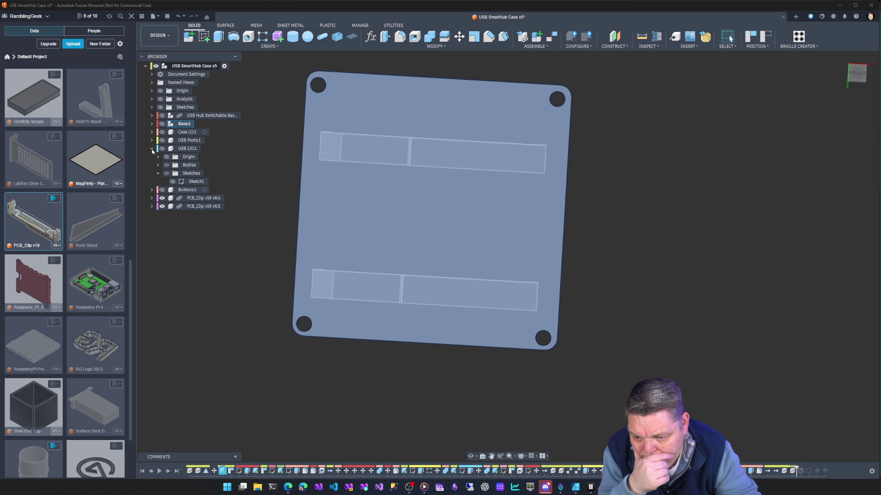
pyautogui.click(152, 149)
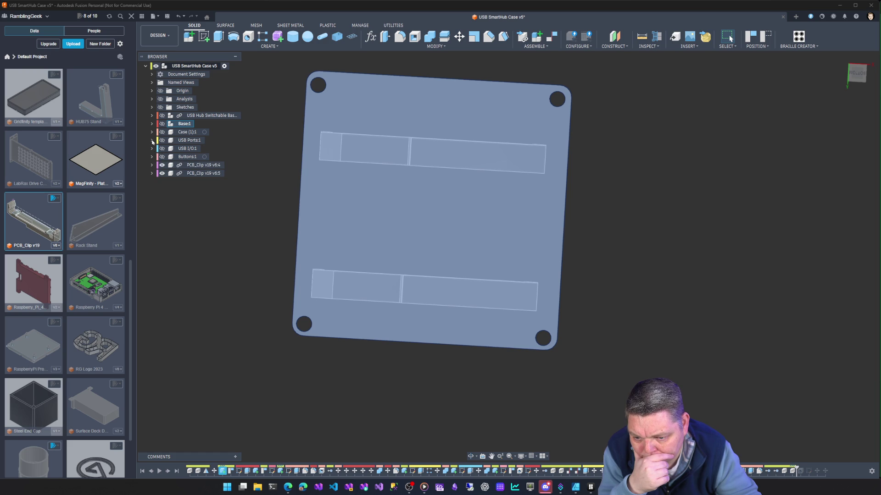
pyautogui.click(152, 141)
pyautogui.click(151, 140)
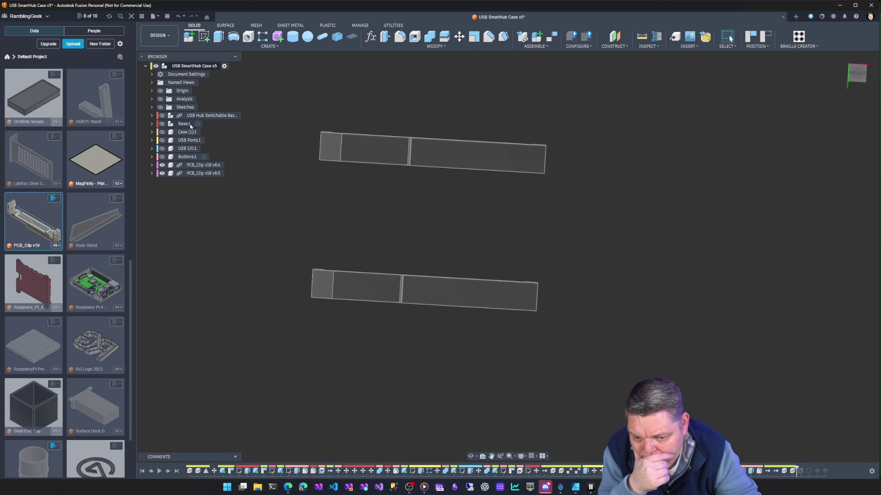
pyautogui.click(198, 125)
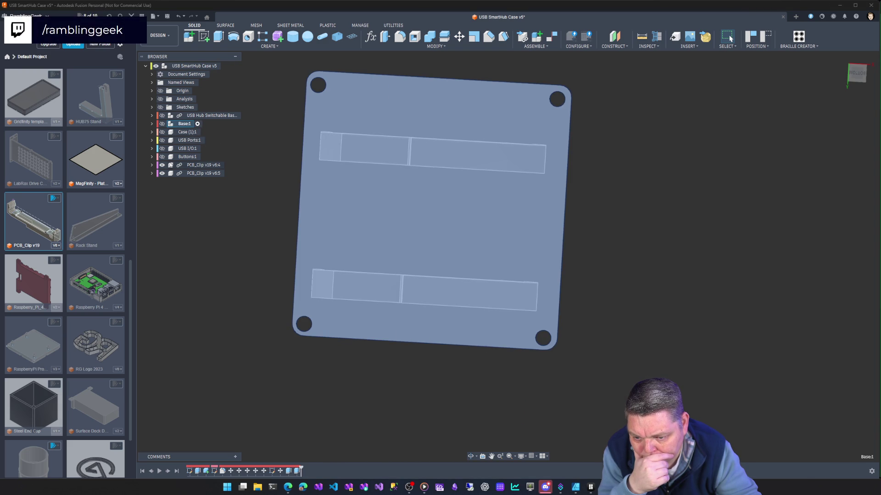
# Hide PCB_Clip v6:5, then activate Case (1):1 and make it visible again.
pyautogui.click(162, 173)
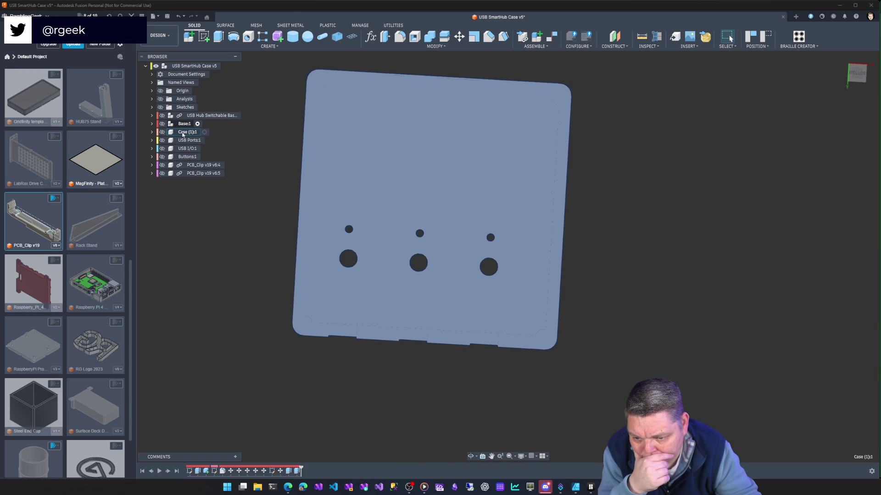
pyautogui.click(204, 133)
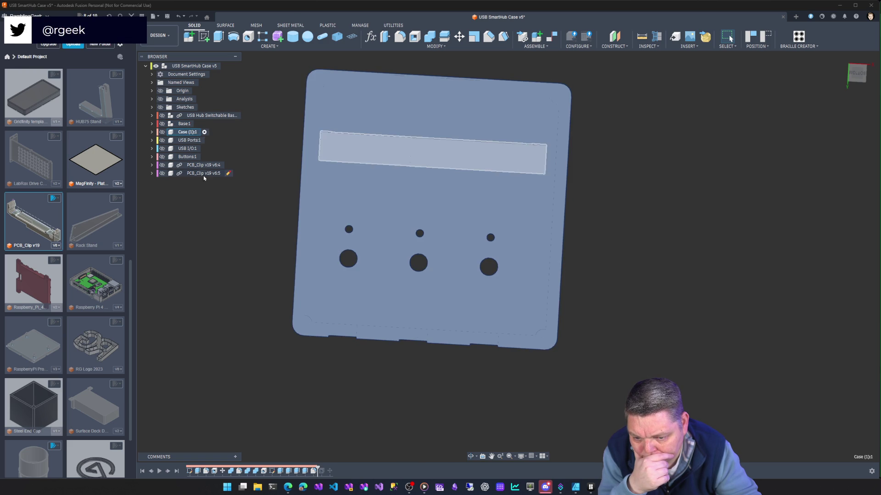
pyautogui.click(162, 132)
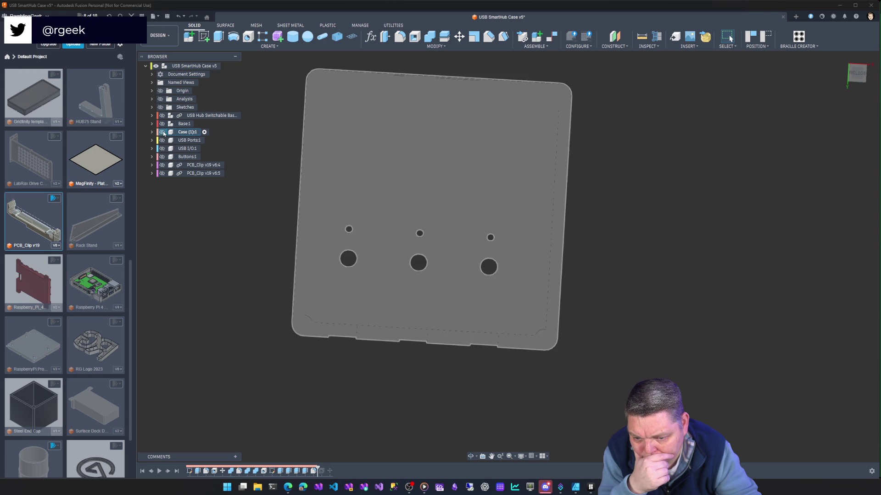
# Orbit to inspect the case's back, inner walls and USB port, then reactivate the top-level assembly.
pyautogui.moveTo(251, 256)
pyautogui.keyDown('shift'); pyautogui.mouseDown(button='middle')
pyautogui.moveTo(269, 205)
pyautogui.moveTo(238, 223)
pyautogui.moveTo(209, 225)
pyautogui.mouseUp(button='middle'); pyautogui.keyUp('shift')
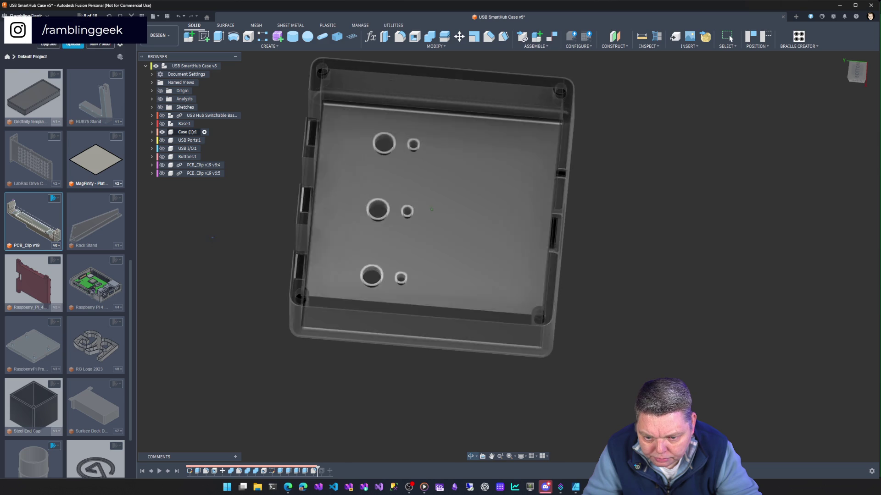
pyautogui.moveTo(213, 241)
pyautogui.keyDown('shift'); pyautogui.mouseDown(button='middle')
pyautogui.moveTo(215, 207)
pyautogui.moveTo(236, 202)
pyautogui.moveTo(272, 221)
pyautogui.moveTo(269, 249)
pyautogui.mouseUp(button='middle'); pyautogui.keyUp('shift')
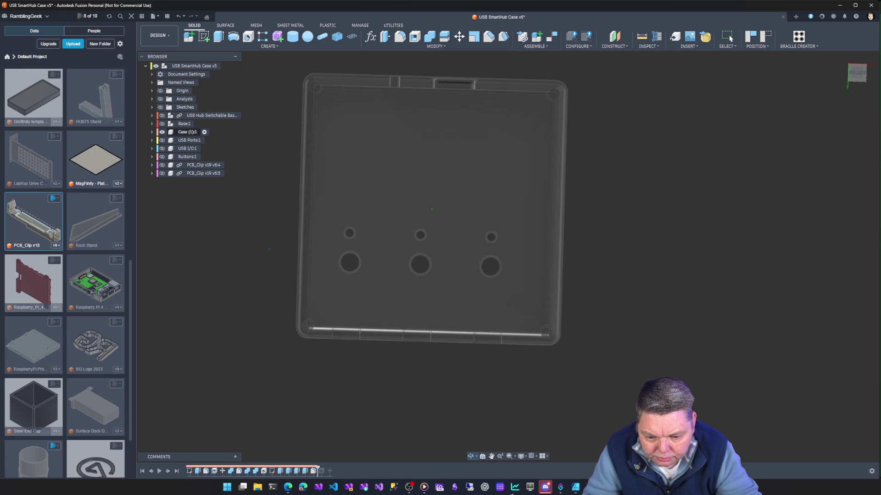
pyautogui.moveTo(270, 249)
pyautogui.keyDown('shift'); pyautogui.mouseDown(button='middle')
pyautogui.moveTo(286, 94)
pyautogui.moveTo(385, 86)
pyautogui.moveTo(394, 115)
pyautogui.moveTo(392, 84)
pyautogui.moveTo(445, 93)
pyautogui.moveTo(422, 73)
pyautogui.moveTo(405, 114)
pyautogui.mouseUp(button='middle'); pyautogui.keyUp('shift')
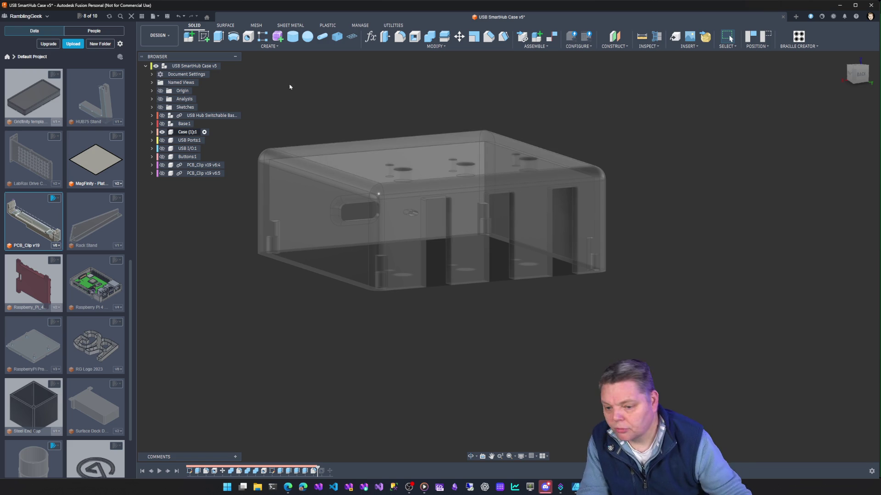
pyautogui.click(224, 66)
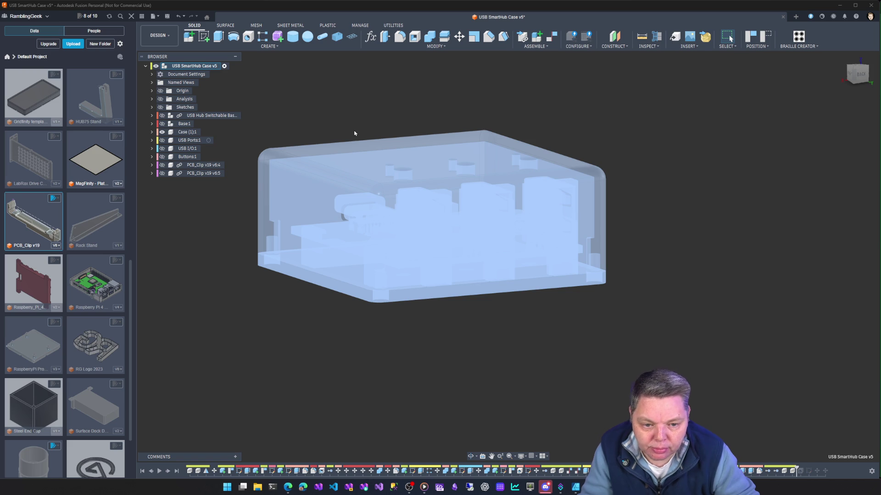
# Save a new design version and start a 3D Print export, closing Bambu Studio without saving.
pyautogui.hotkey('ctrl', 's')
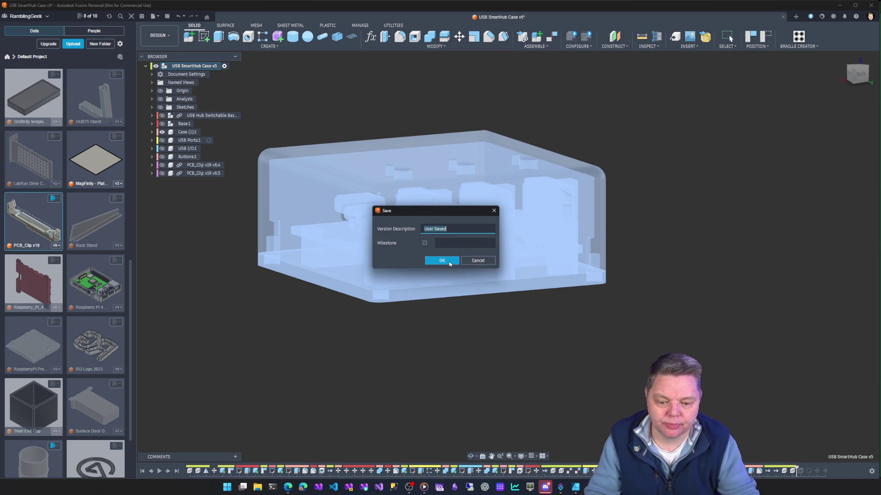
pyautogui.click(443, 261)
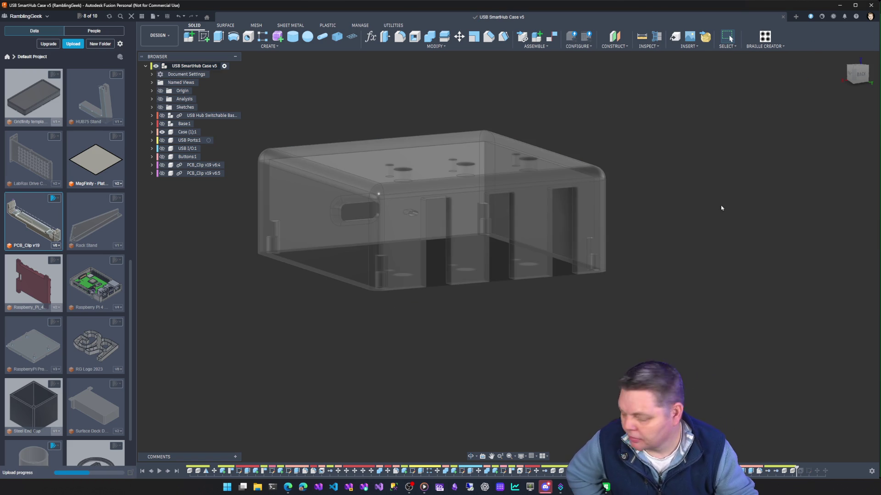
pyautogui.click(394, 25)
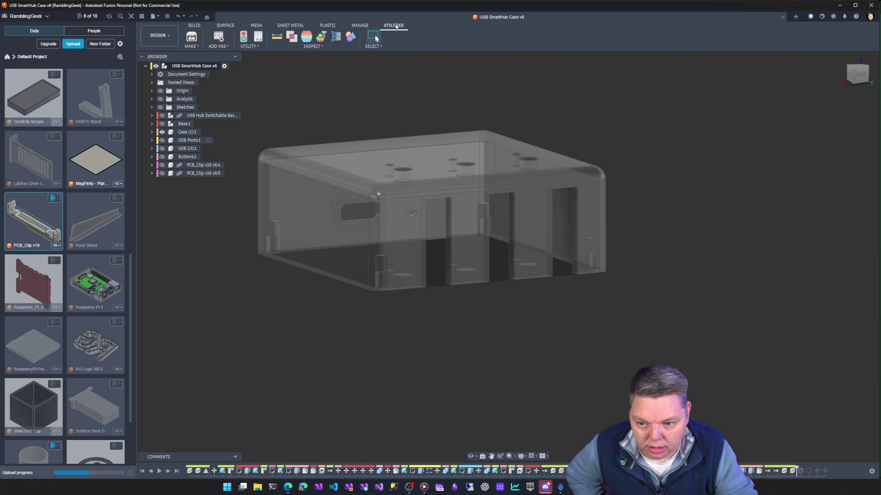
pyautogui.click(192, 37)
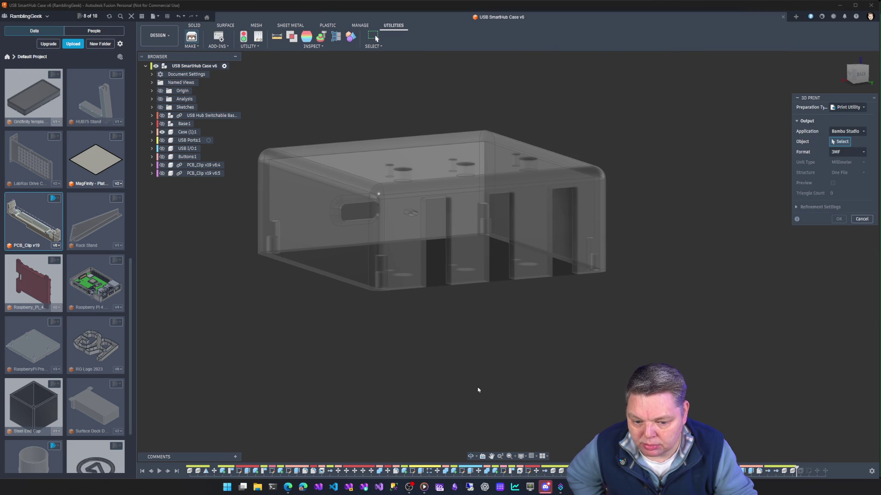
pyautogui.moveTo(574, 487)
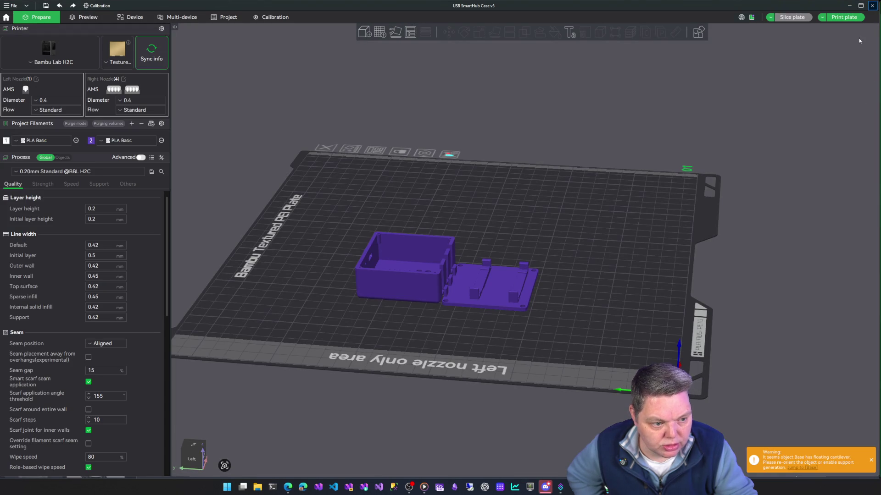
pyautogui.click(872, 7)
pyautogui.click(513, 268)
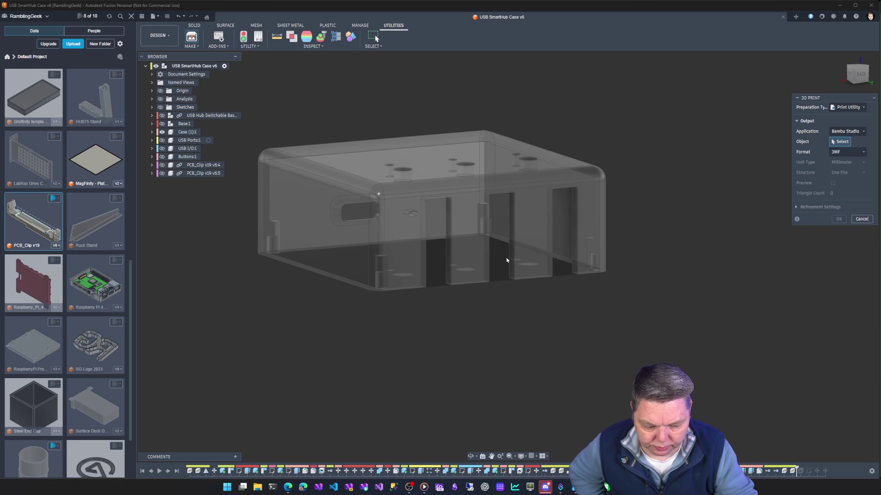
# Select the root component as the print object and show both PCB_Clip components.
pyautogui.click(199, 67)
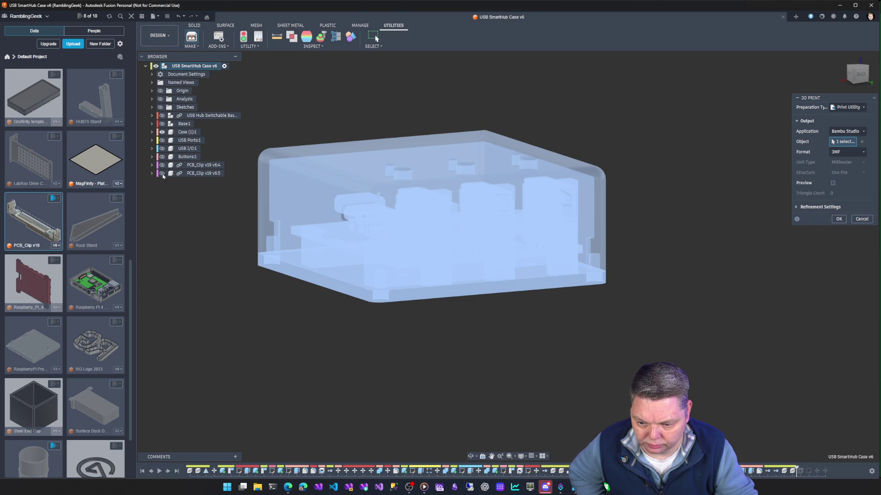
pyautogui.click(162, 164)
pyautogui.click(163, 173)
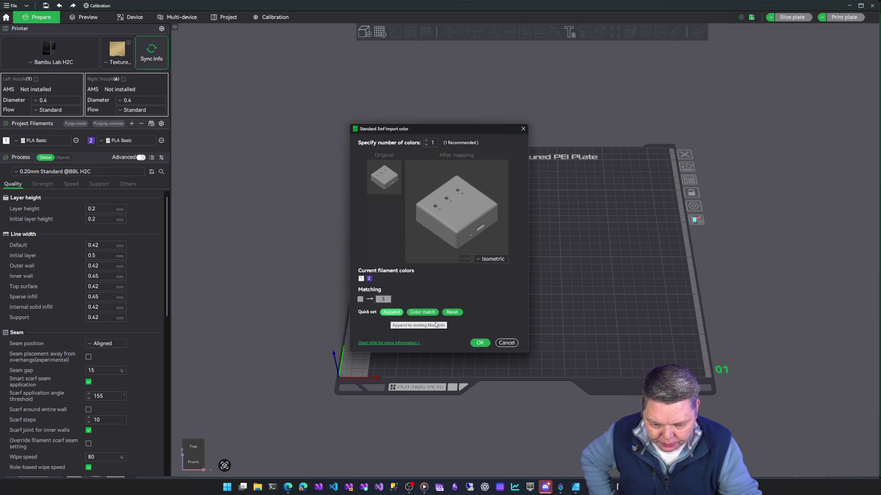
# Map the model colour to purple filament 2 and import the 3MF as separate objects.
pyautogui.click(452, 313)
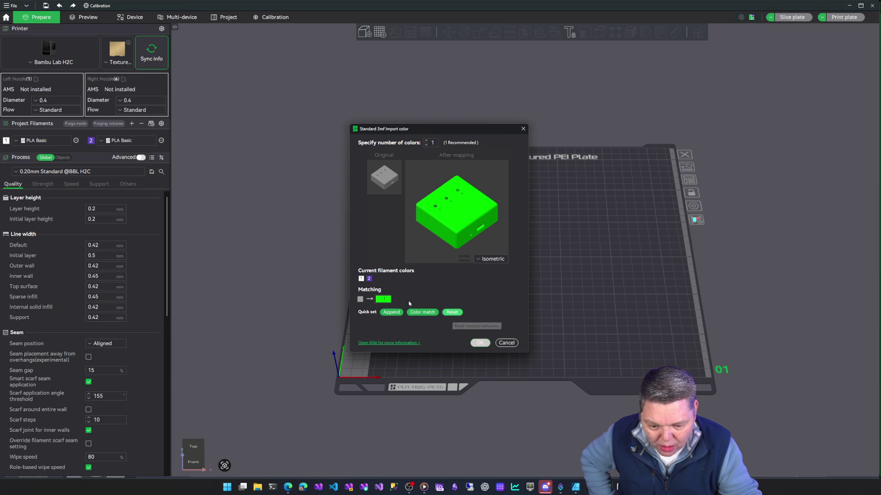
pyautogui.click(383, 299)
pyautogui.click(381, 332)
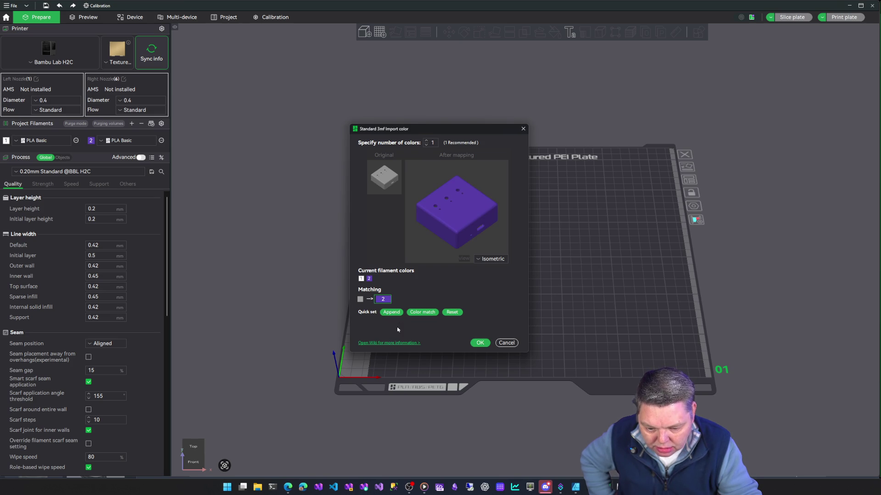
pyautogui.click(491, 259)
pyautogui.click(457, 280)
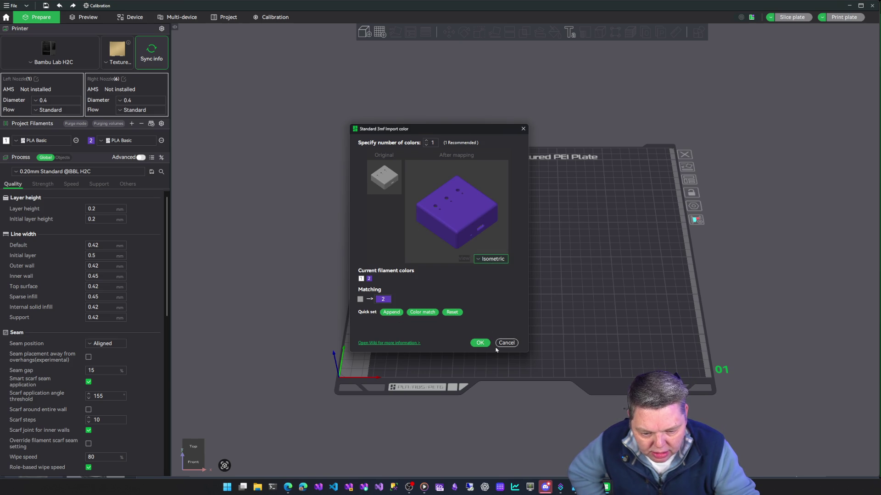
pyautogui.click(480, 343)
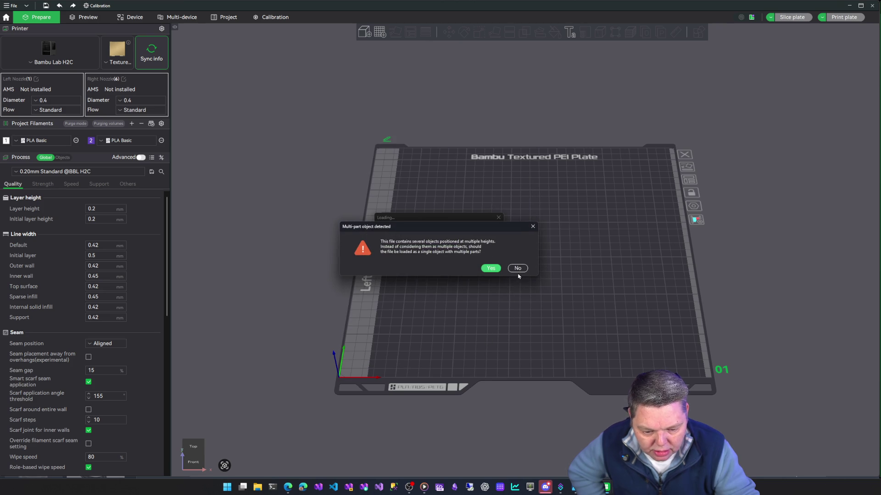
pyautogui.click(518, 269)
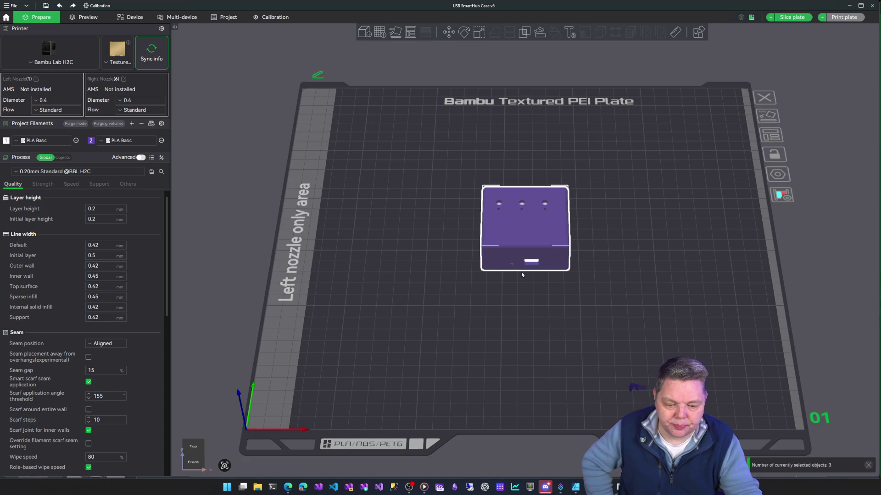
# Drag the Case away from the two clip pieces and orbit to check the plate.
pyautogui.click(521, 299)
pyautogui.click(512, 222)
pyautogui.moveTo(512, 221)
pyautogui.mouseDown()
pyautogui.moveTo(620, 213)
pyautogui.moveTo(495, 148)
pyautogui.mouseUp()
pyautogui.moveTo(517, 335)
pyautogui.mouseDown(button='middle')
pyautogui.moveTo(521, 323)
pyautogui.moveTo(516, 334)
pyautogui.moveTo(500, 299)
pyautogui.mouseUp(button='middle')
pyautogui.click(506, 333)
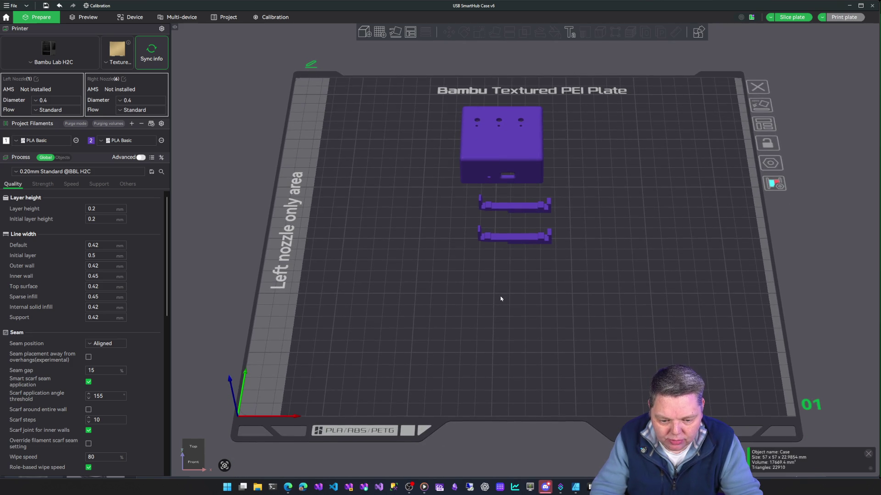
pyautogui.moveTo(501, 301)
pyautogui.mouseDown()
pyautogui.moveTo(500, 239)
pyautogui.moveTo(500, 249)
pyautogui.moveTo(546, 238)
pyautogui.mouseUp()
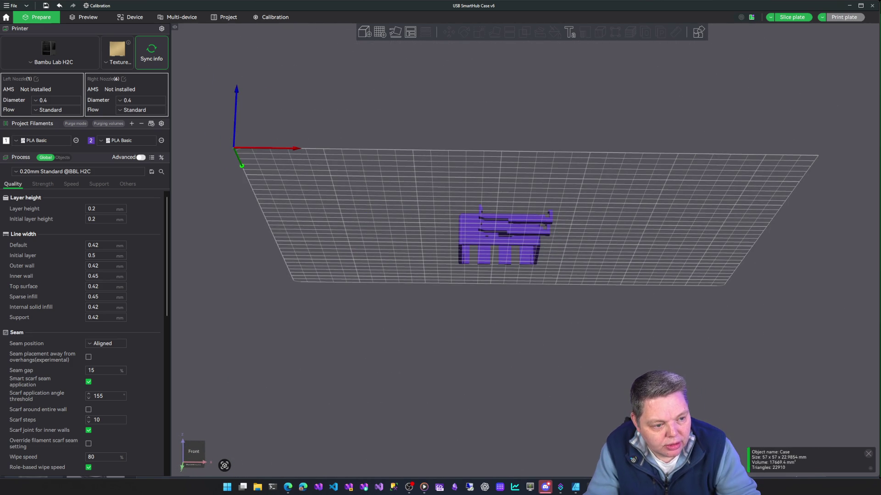
pyautogui.click(511, 268)
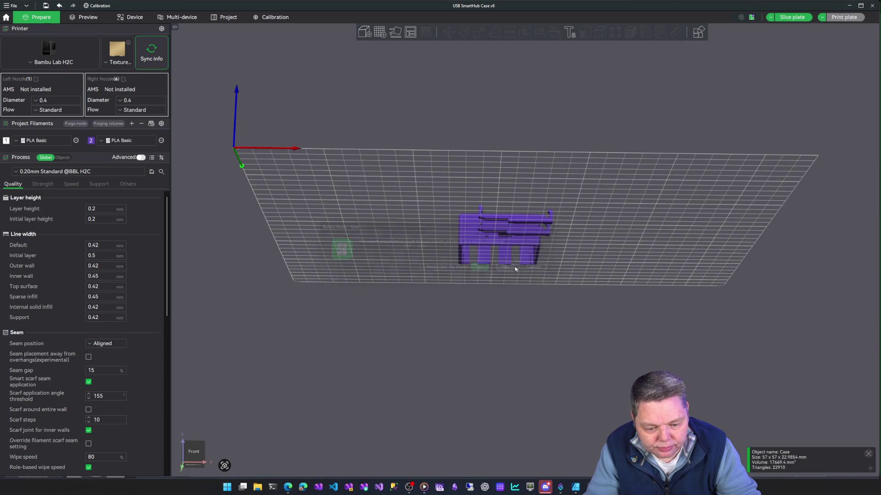
pyautogui.hotkey('alt', 'Tab')
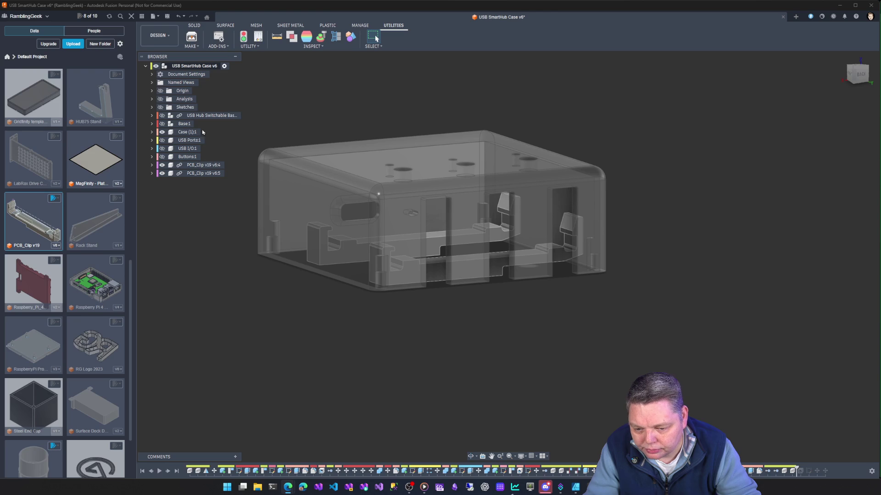
# Show the Base:1 plate and preview the model in Render before returning to Design.
pyautogui.click(163, 126)
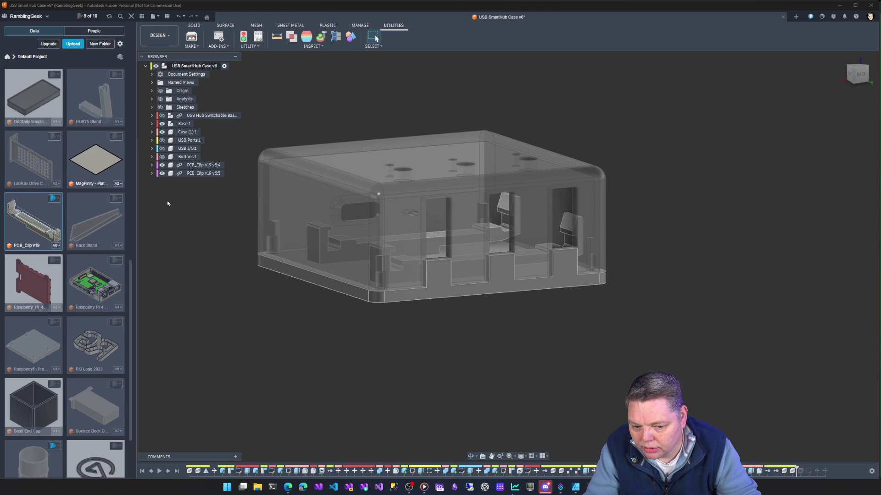
pyautogui.click(166, 44)
pyautogui.click(167, 73)
pyautogui.moveTo(389, 266)
pyautogui.keyDown('shift'); pyautogui.mouseDown(button='middle')
pyautogui.moveTo(376, 280)
pyautogui.moveTo(426, 254)
pyautogui.moveTo(417, 234)
pyautogui.moveTo(446, 210)
pyautogui.moveTo(451, 231)
pyautogui.moveTo(478, 250)
pyautogui.moveTo(565, 268)
pyautogui.mouseUp(button='middle'); pyautogui.keyUp('shift')
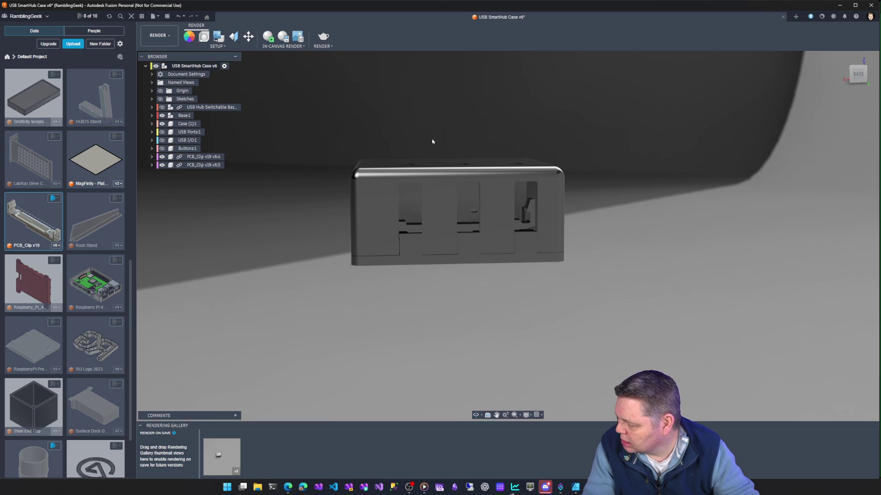
pyautogui.click(161, 35)
pyautogui.click(160, 53)
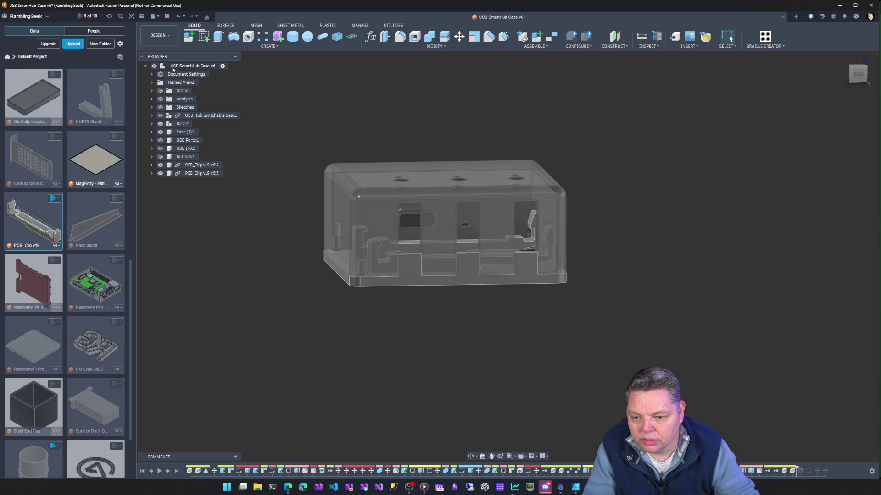
# Export the whole root assembly, base included, to Bambu Studio via 3D Print.
pyautogui.click(393, 26)
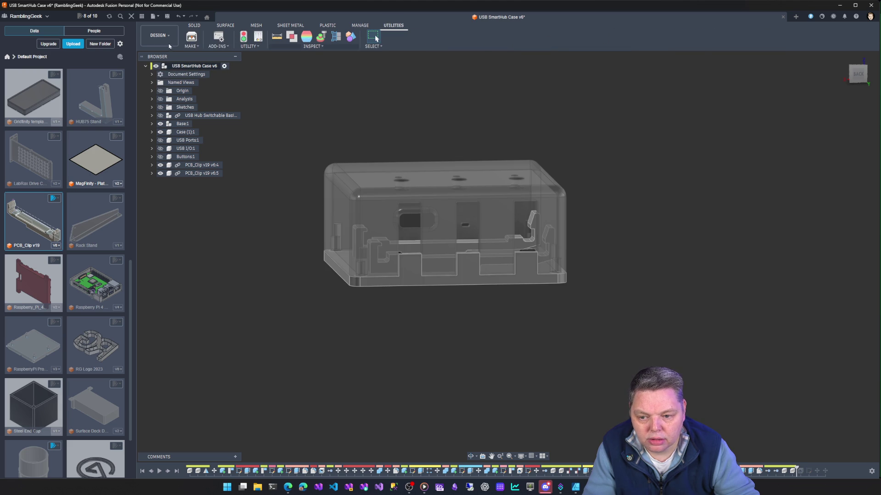
pyautogui.click(192, 37)
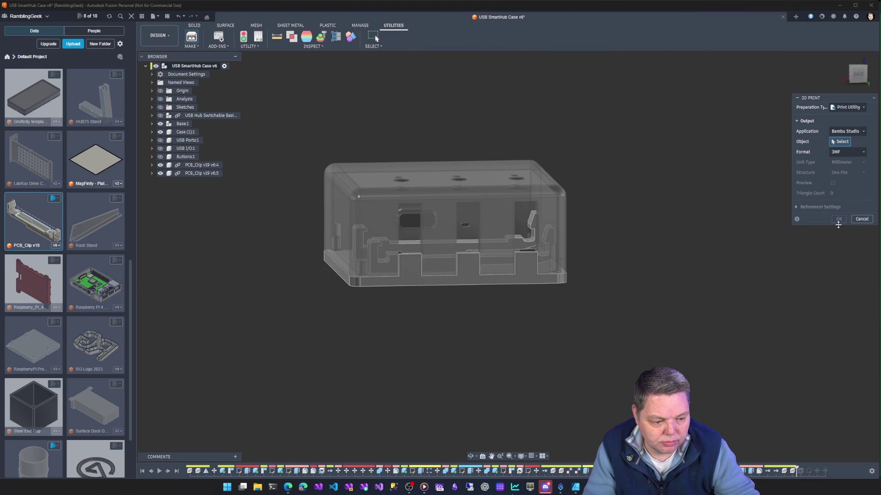
pyautogui.click(378, 201)
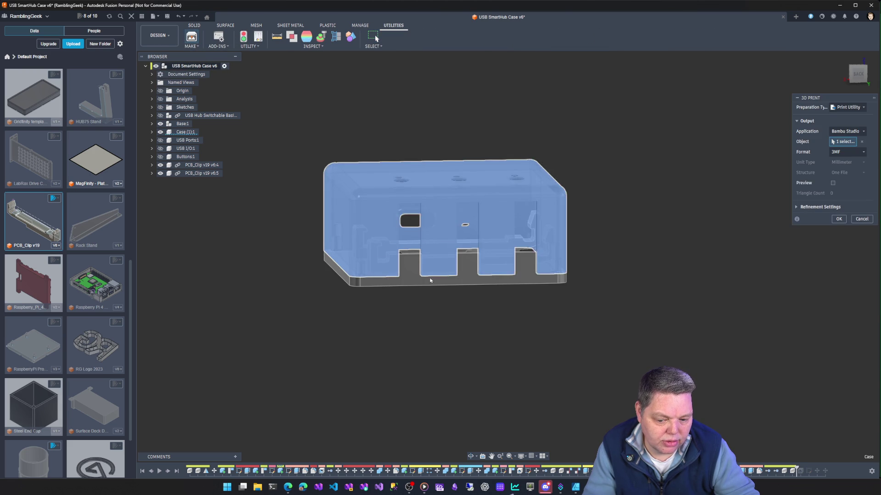
pyautogui.click(208, 67)
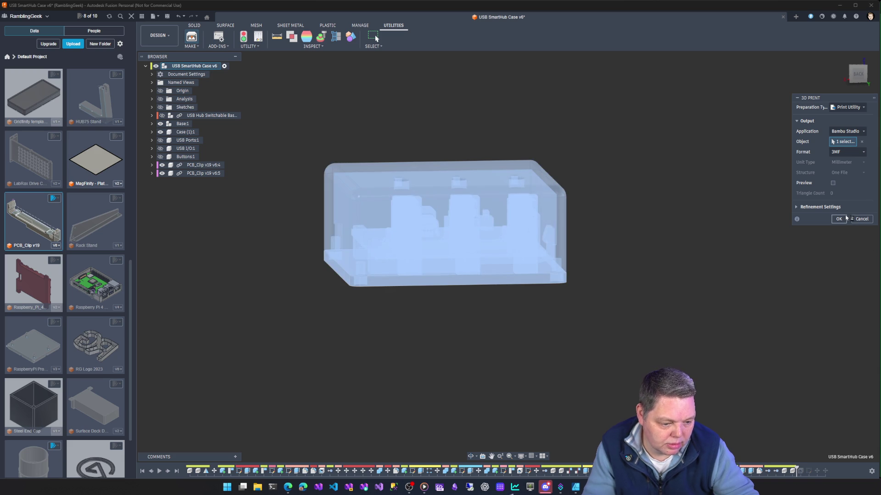
pyautogui.click(838, 218)
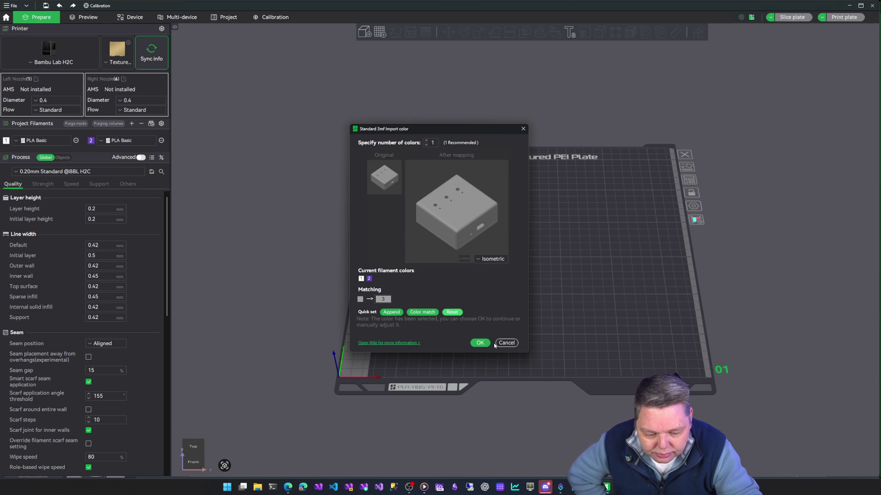
# Import as separate objects, set all parts to filament 2, and move the case right of the base.
pyautogui.click(480, 343)
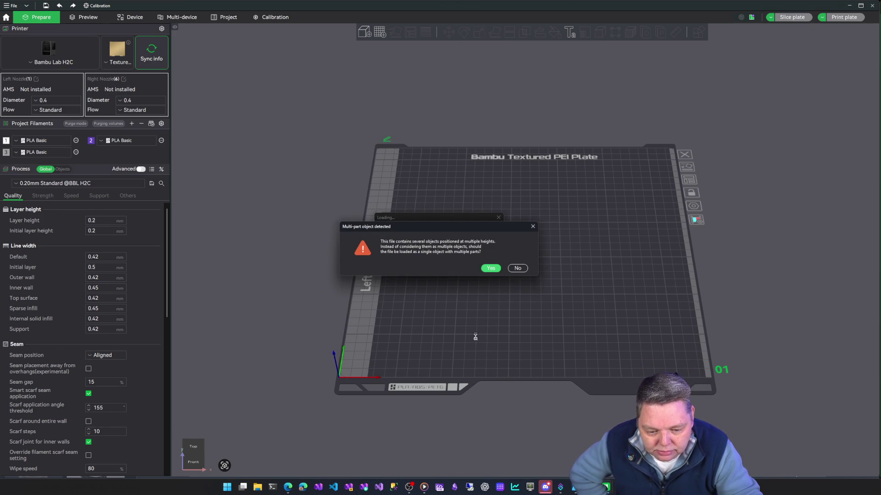
pyautogui.click(518, 268)
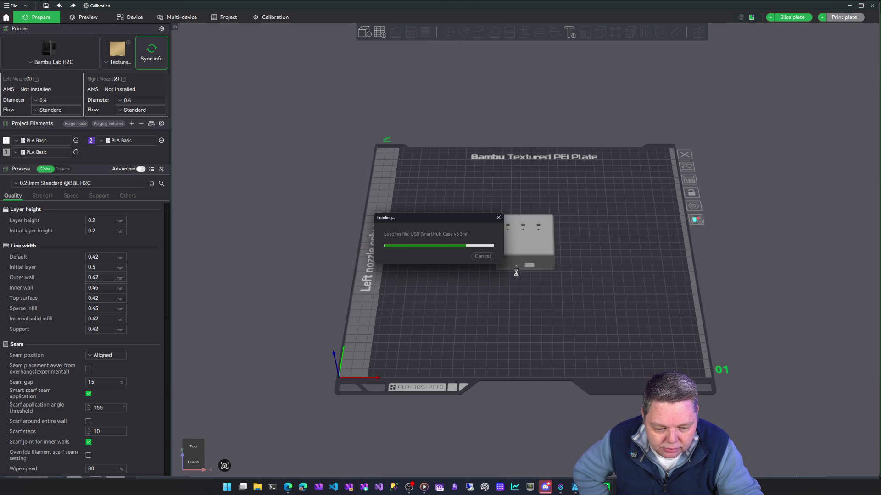
pyautogui.rightClick(517, 242)
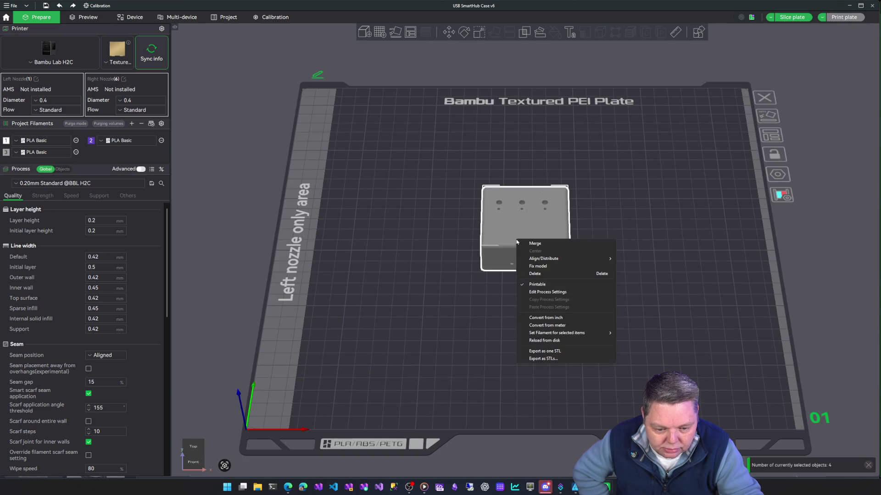
pyautogui.moveTo(596, 333)
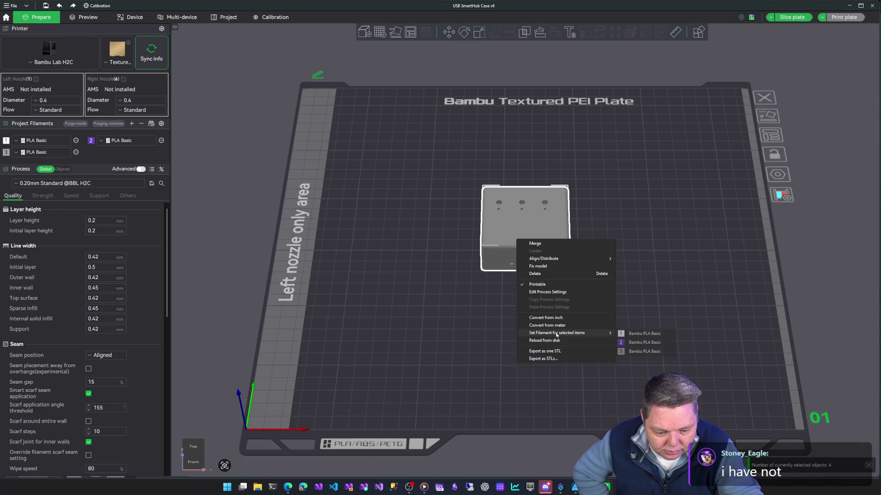
pyautogui.click(625, 342)
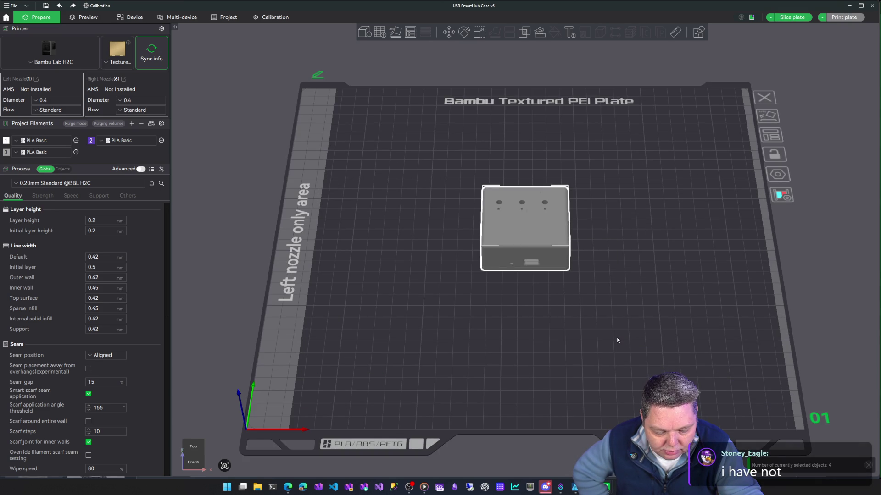
pyautogui.click(594, 297)
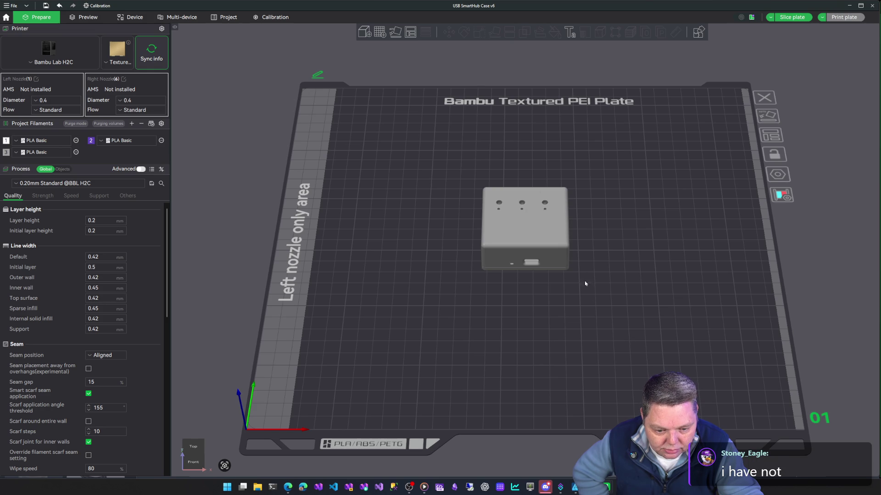
pyautogui.moveTo(546, 235); pyautogui.dragTo(652, 239)
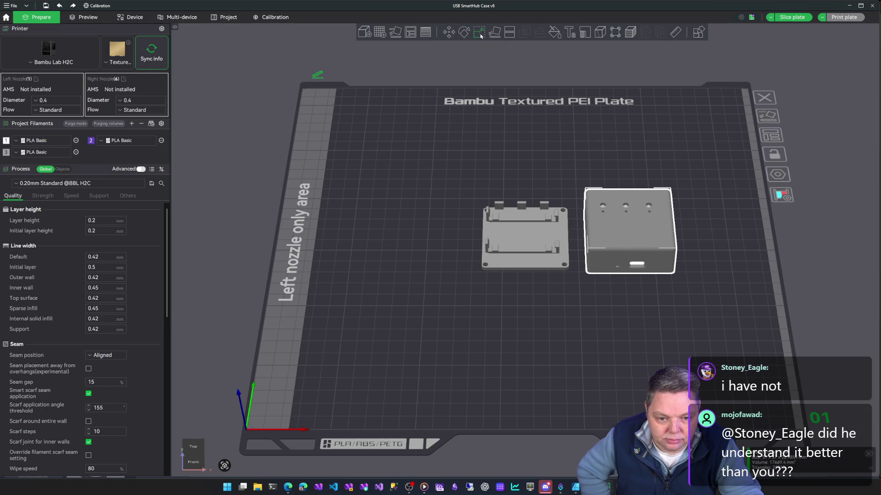
pyautogui.click(495, 32)
# Lay the case flat beside the base plate, then bring the trailer browser over the slicer.
pyautogui.click(635, 228)
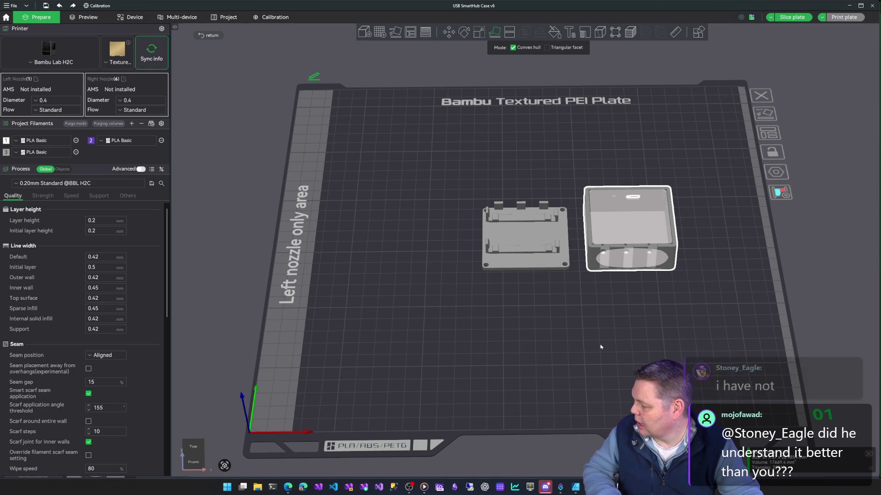
pyautogui.press('Escape')
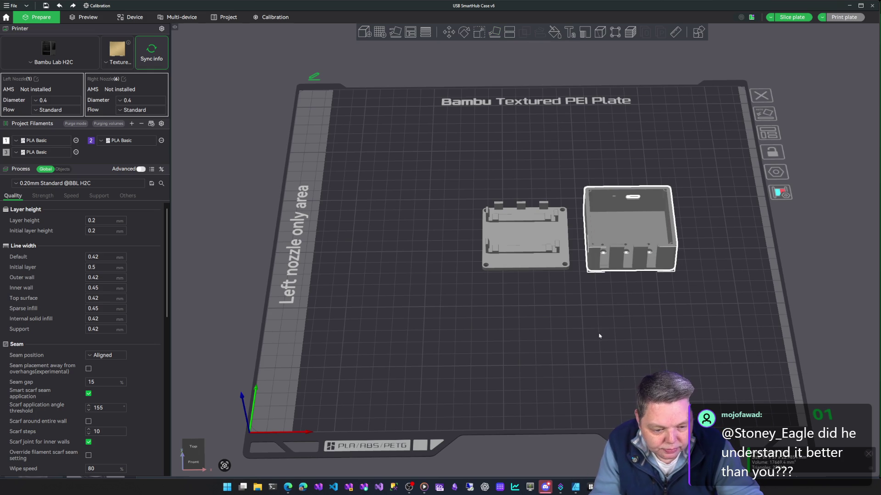
pyautogui.moveTo(561, 326); pyautogui.dragTo(546, 334, button='middle')
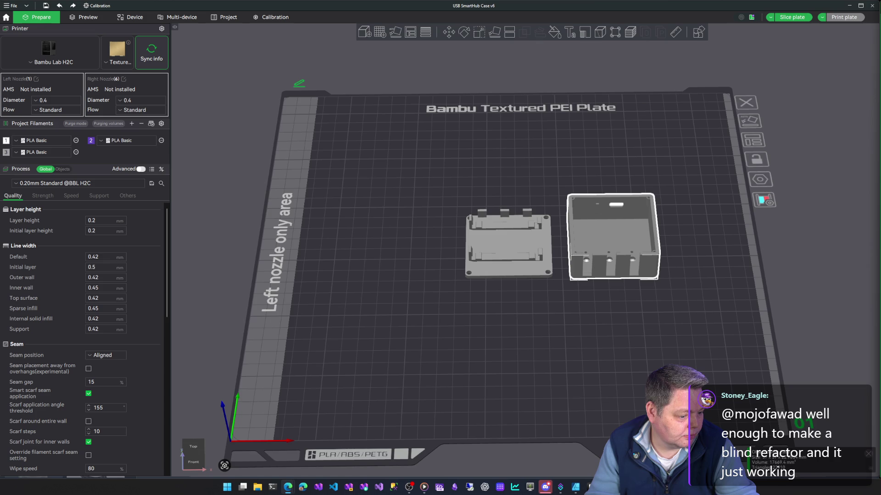
pyautogui.hotkey('alt', 'Tab')
pyautogui.moveTo(423, 77); pyautogui.dragTo(459, 49)
# Play the D.A.R.Y.L 1985 trailer in theater mode with Chrome maximized.
pyautogui.click(285, 172)
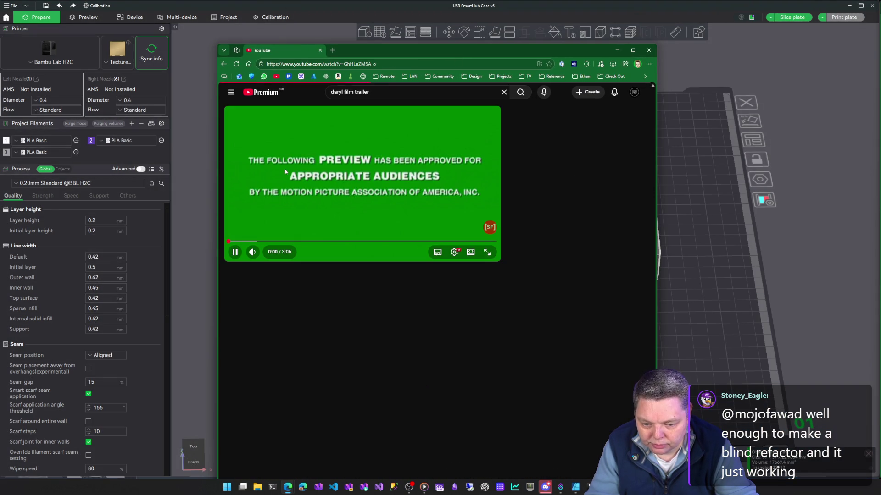
pyautogui.click(489, 255)
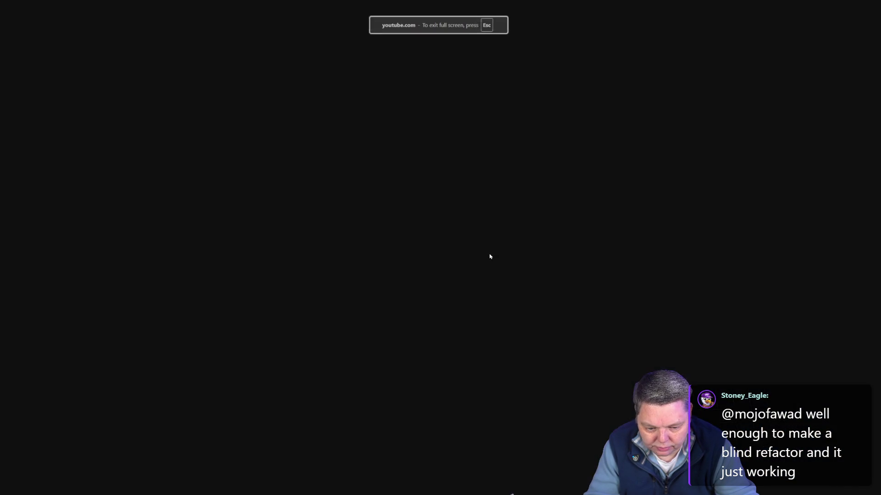
pyautogui.press('Escape')
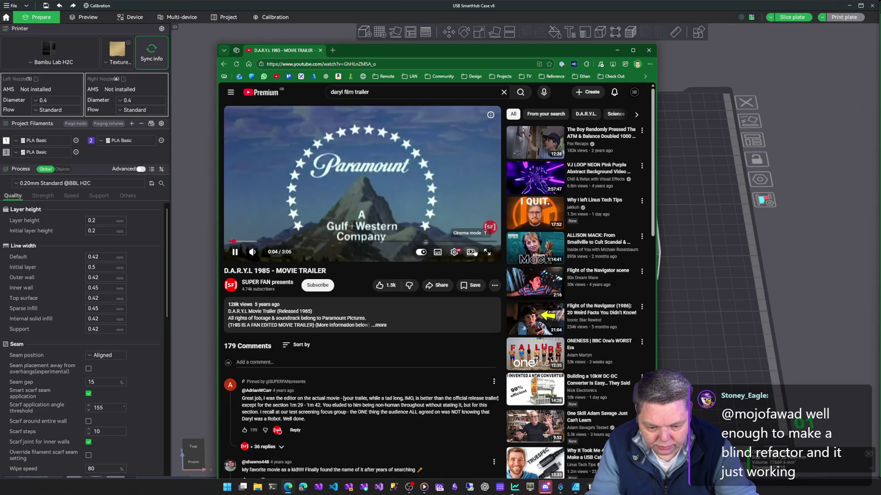
pyautogui.click(474, 252)
pyautogui.moveTo(450, 53); pyautogui.dragTo(445, 39)
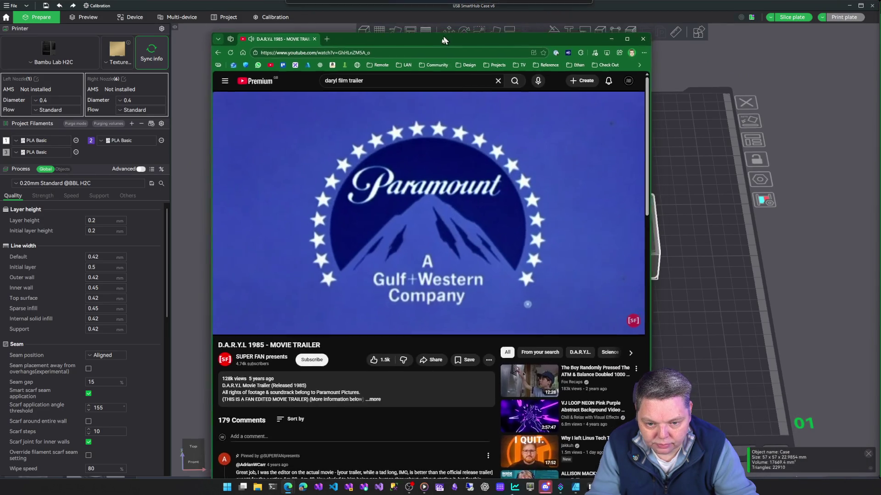
pyautogui.doubleClick(444, 37)
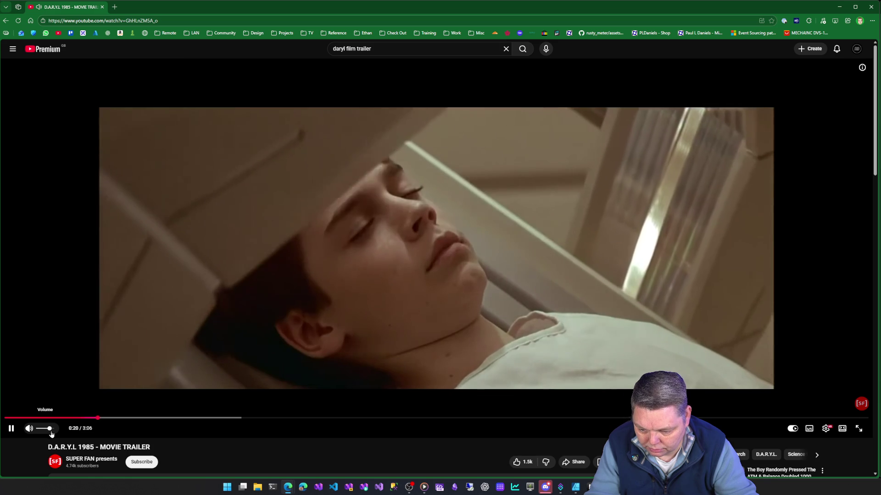
# Nudge the trailer volume up, let it finish, then close Chrome.
pyautogui.moveTo(46, 429); pyautogui.dragTo(51, 429)
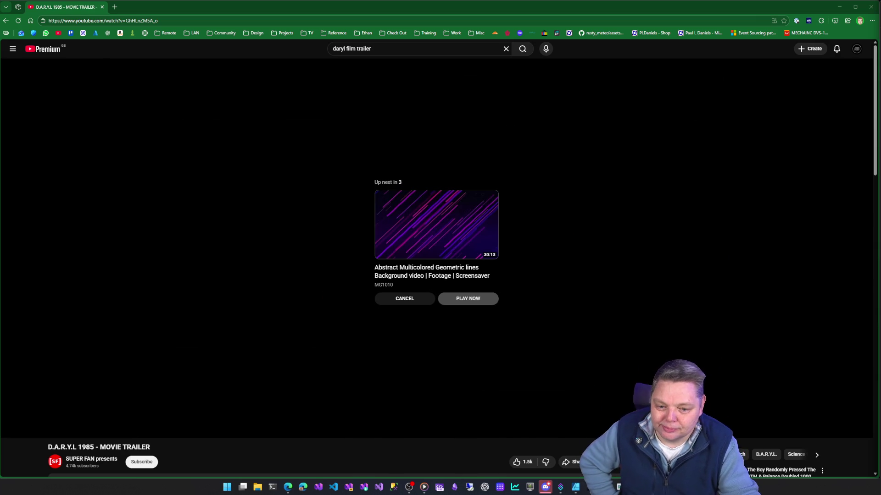
pyautogui.click(869, 13)
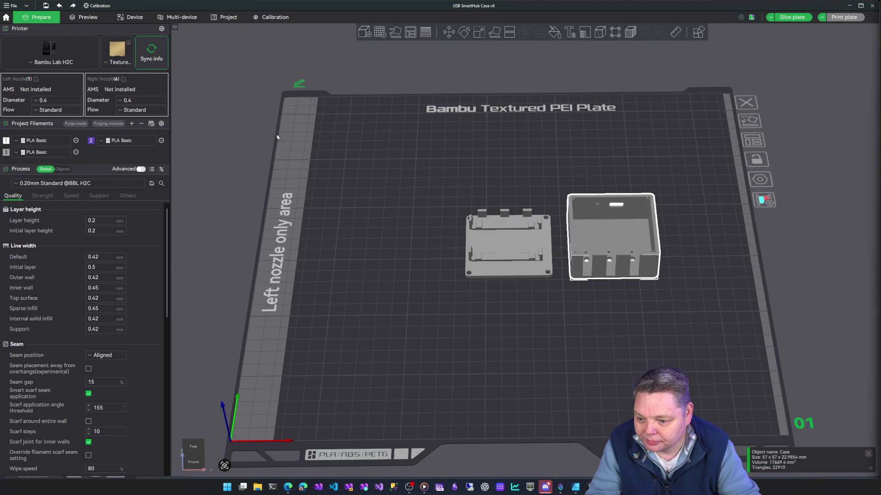
# Set the Base object's filament to 2, Bambu PLA Basic.
pyautogui.click(500, 251)
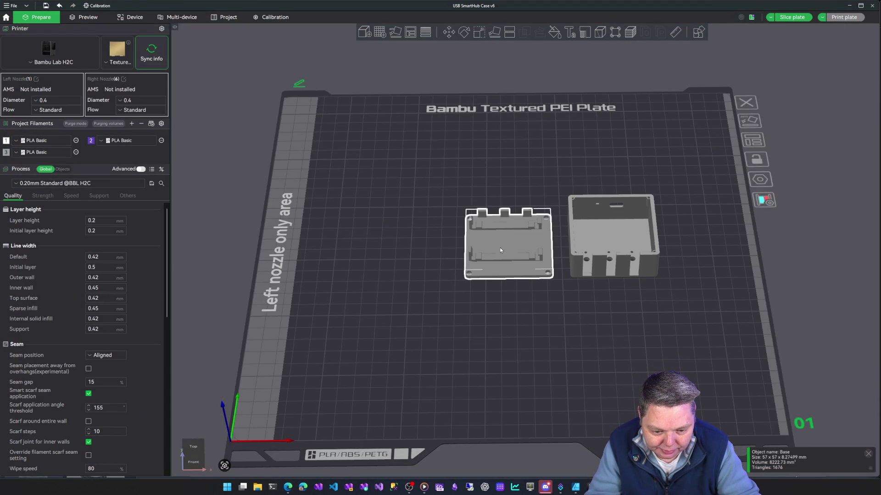
pyautogui.rightClick(500, 251)
pyautogui.moveTo(527, 243)
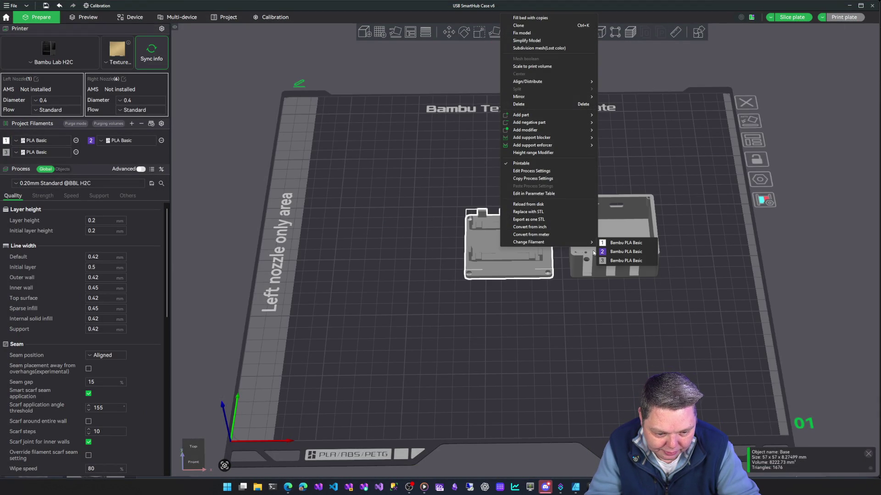
pyautogui.click(602, 253)
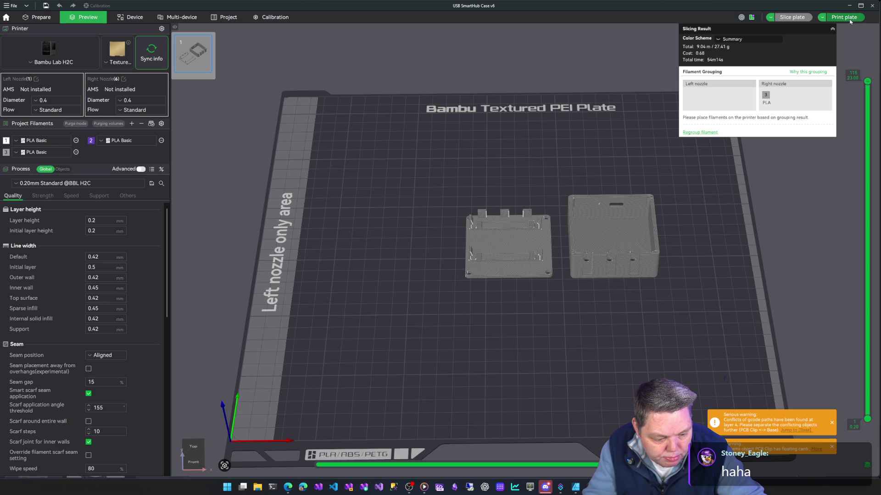
# Dismiss the print job dialog after the 27.41 g / 54m14s slice and return to Prepare, deselected.
pyautogui.hotkey('ctrl', 'p')
pyautogui.press('Escape')
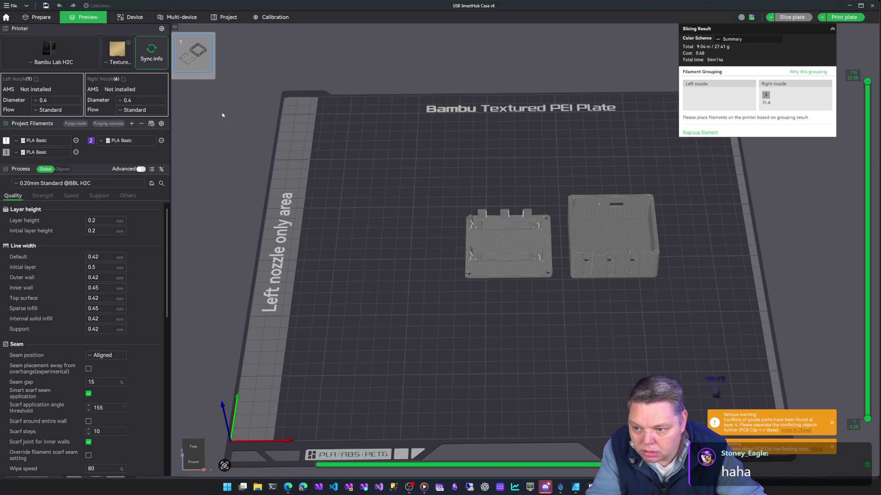
pyautogui.click(48, 20)
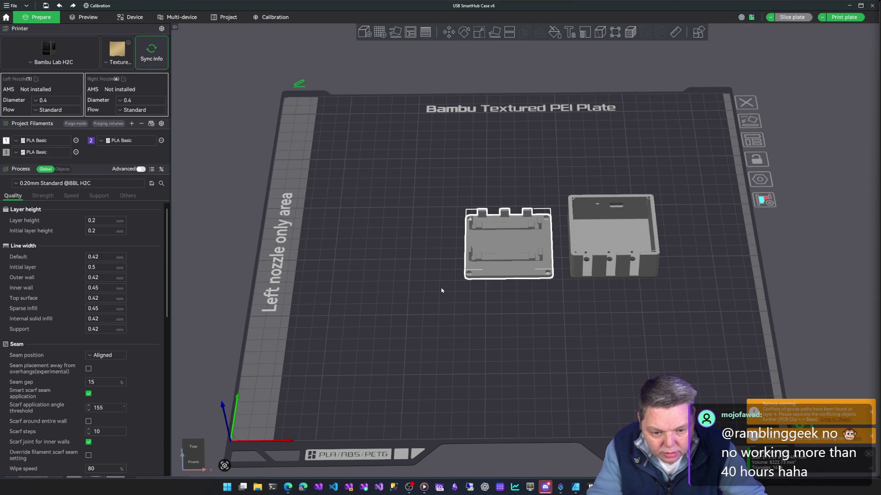
pyautogui.click(450, 297)
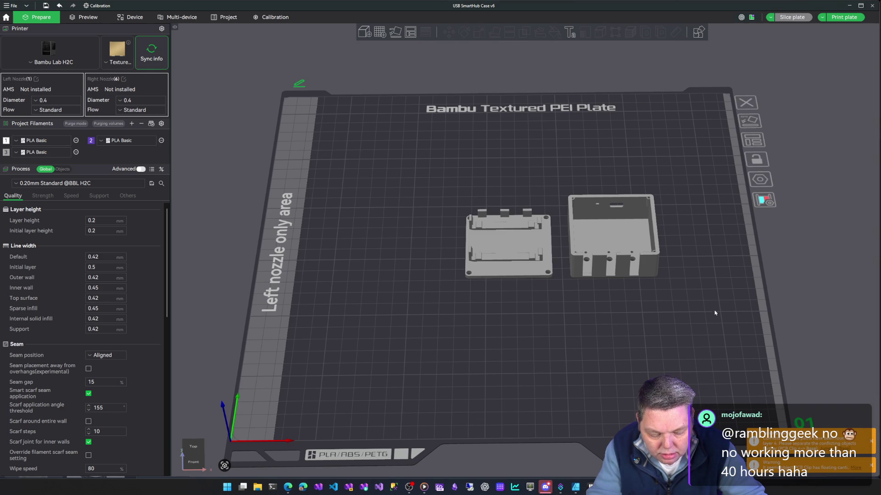
# Auto-arrange every part, including the PCB clip, on the Bambu Studio plate, then close and answer the save prompt.
pyautogui.rightClick(435, 317)
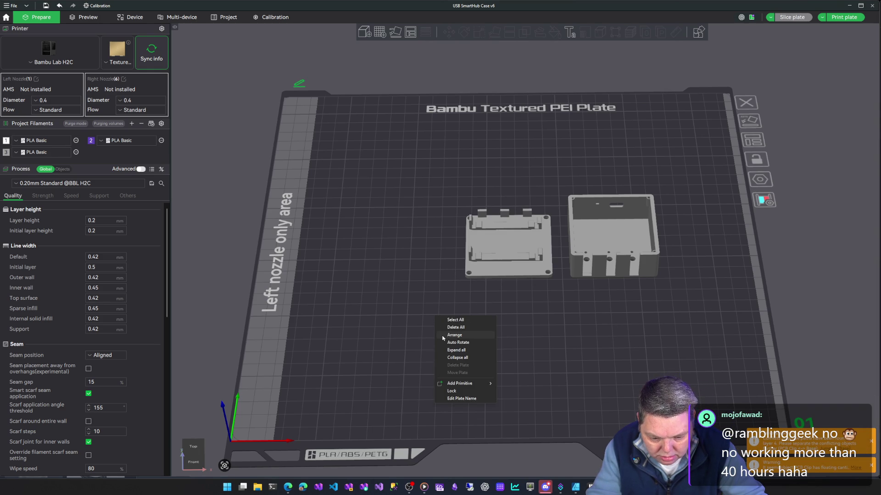
pyautogui.click(443, 336)
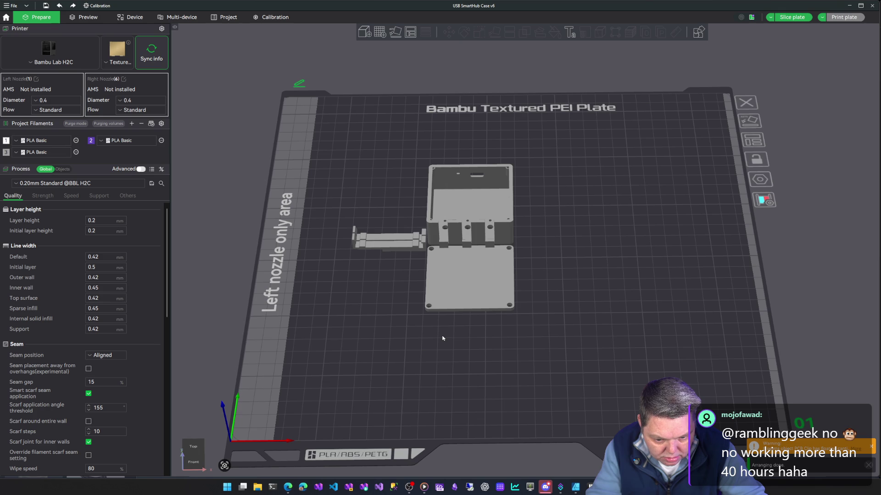
pyautogui.scroll(5, 496, 307)
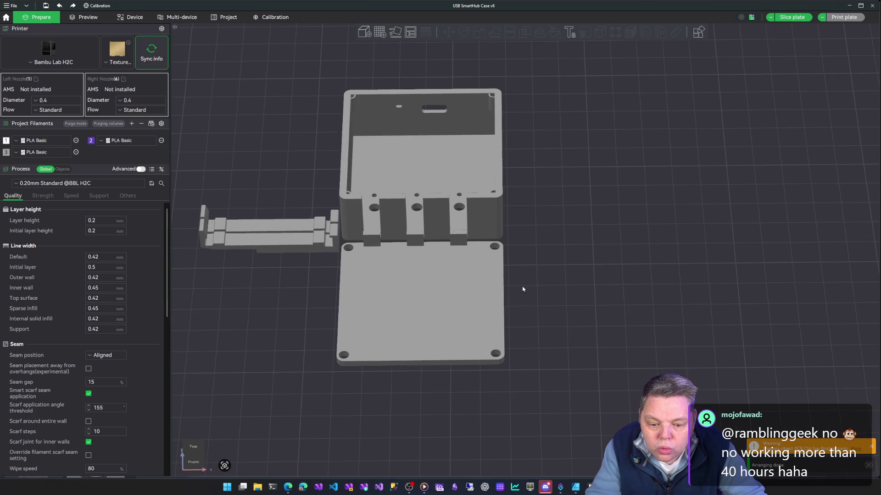
pyautogui.moveTo(571, 256)
pyautogui.mouseDown(button='right')
pyautogui.moveTo(629, 256)
pyautogui.moveTo(648, 232)
pyautogui.moveTo(643, 216)
pyautogui.moveTo(640, 227)
pyautogui.mouseUp(button='right')
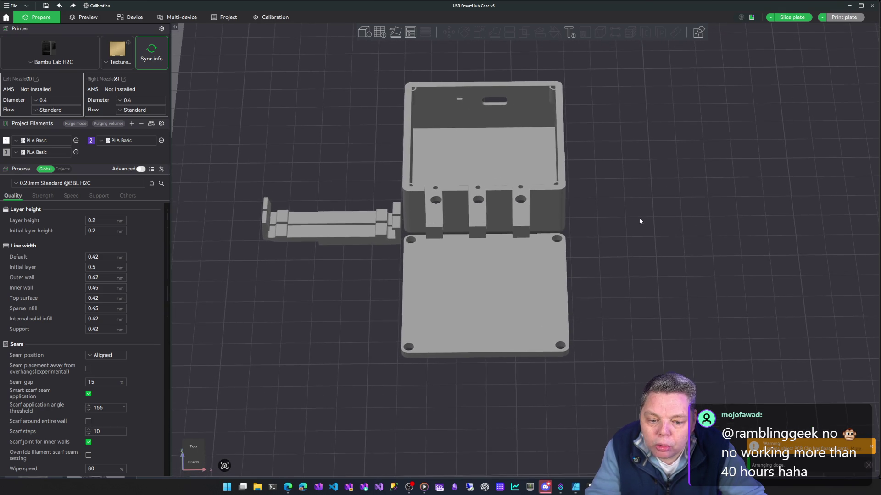
pyautogui.moveTo(643, 219)
pyautogui.mouseDown()
pyautogui.moveTo(639, 240)
pyautogui.moveTo(651, 208)
pyautogui.moveTo(632, 227)
pyautogui.mouseUp()
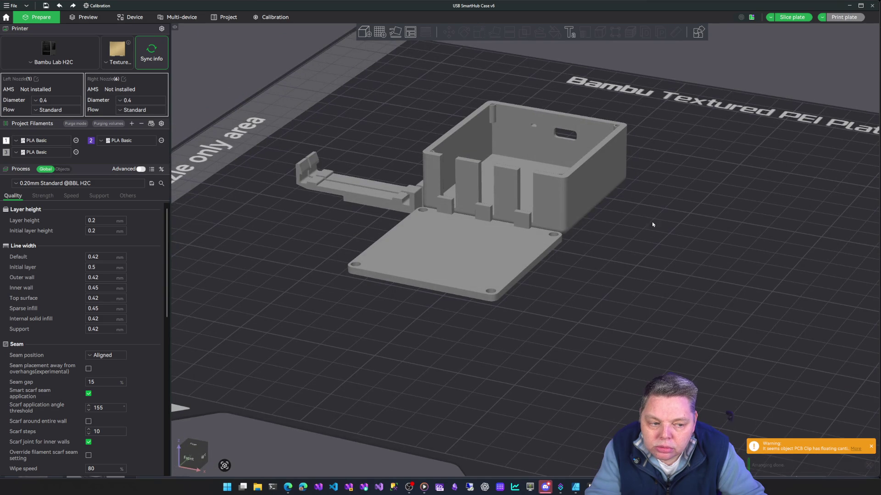
pyautogui.click(872, 5)
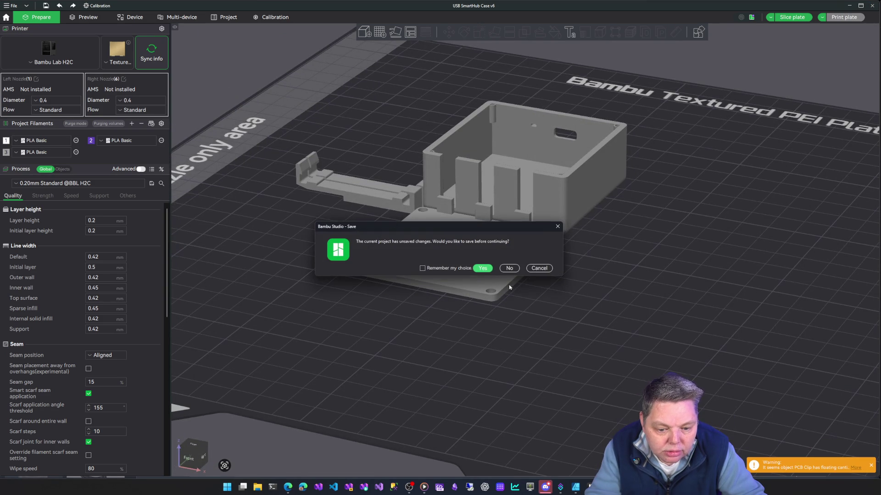
pyautogui.click(564, 269)
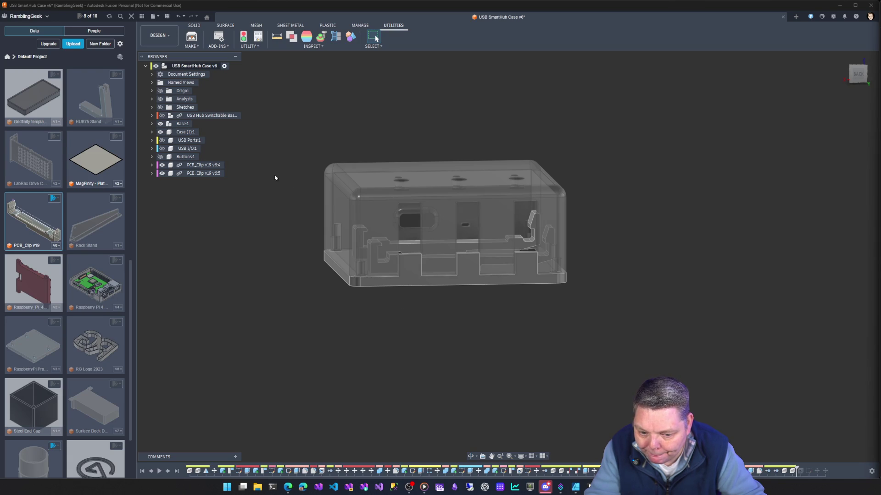
# Make Base1 visible and active, leaving Case (1):1 hidden so only the base plate shows.
pyautogui.click(160, 124)
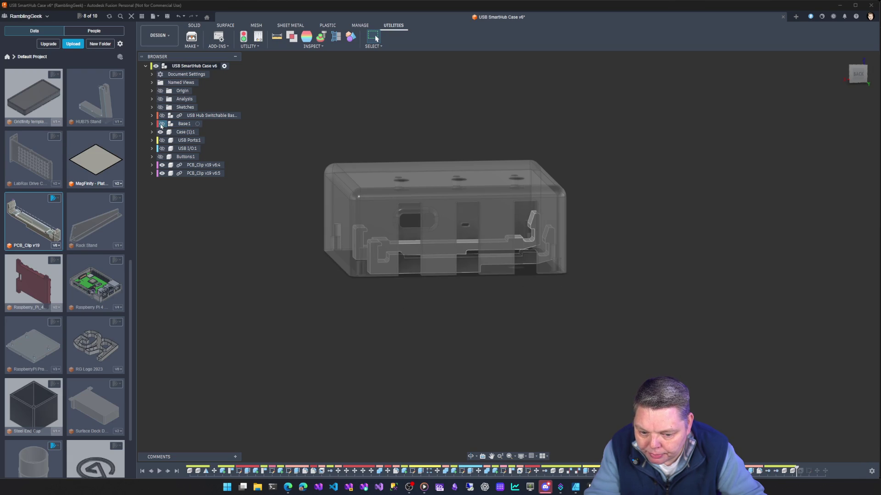
pyautogui.click(198, 124)
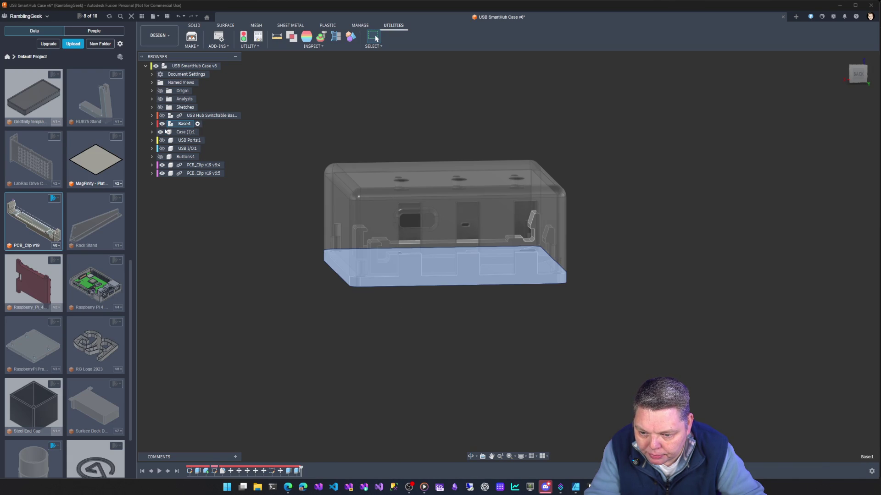
pyautogui.click(162, 132)
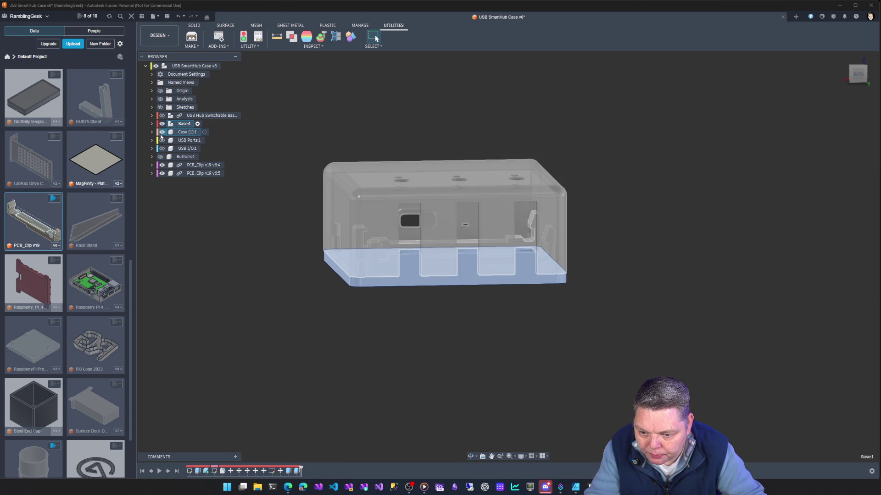
pyautogui.click(161, 132)
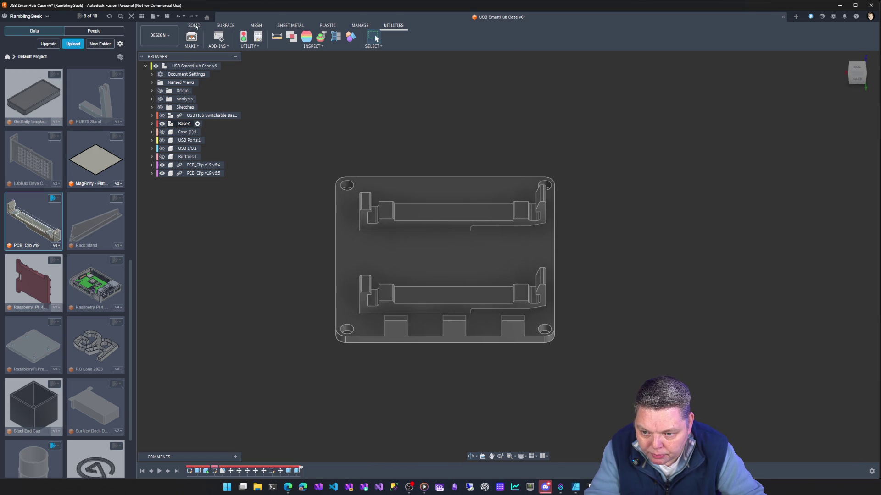
pyautogui.click(195, 25)
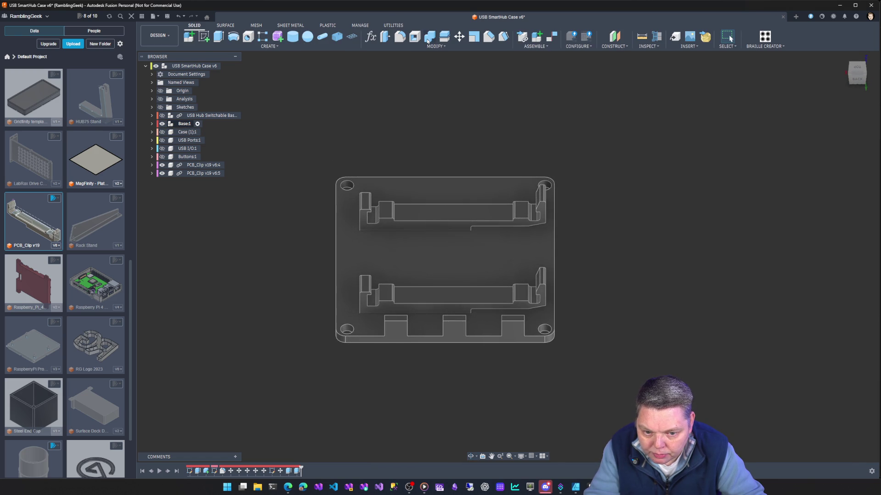